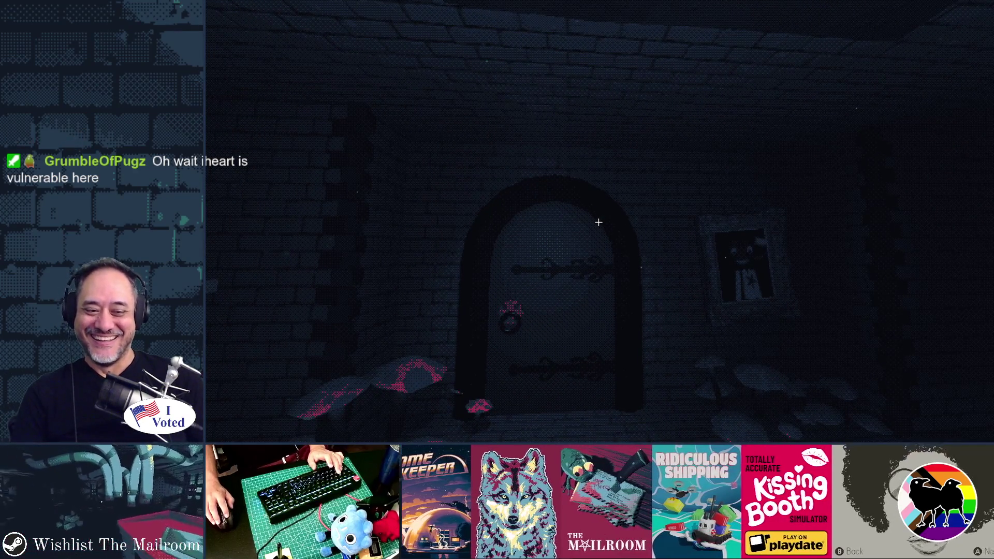
Pause The Mailroom with Escape to bring up the Continue, Settings and Quit to menu options.
{"action": "key", "text": "Escape"}
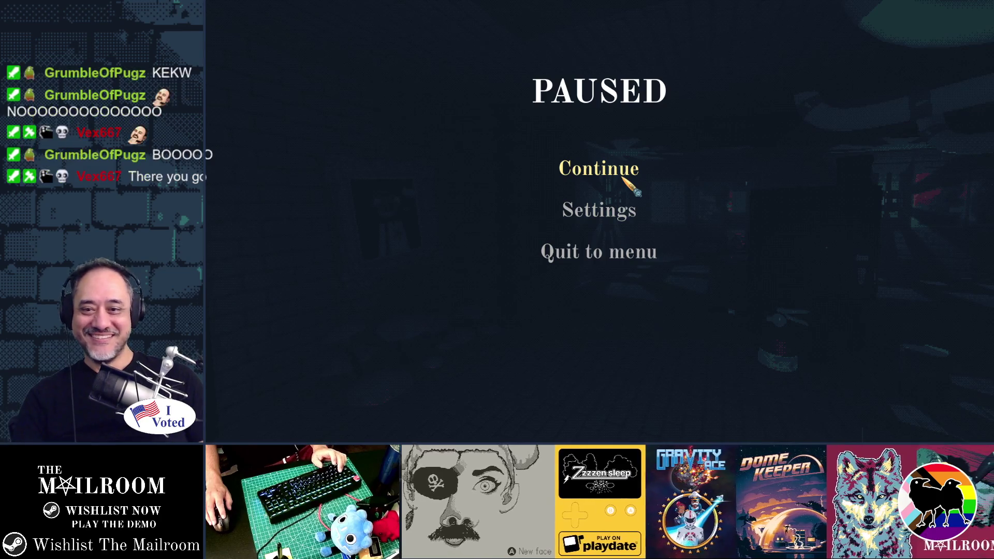
Resume play, walk into the lit room, and carry the frog over to the red table.
{"action": "left_click", "coordinate": [622, 178]}
{"action": "key", "text": "w"}
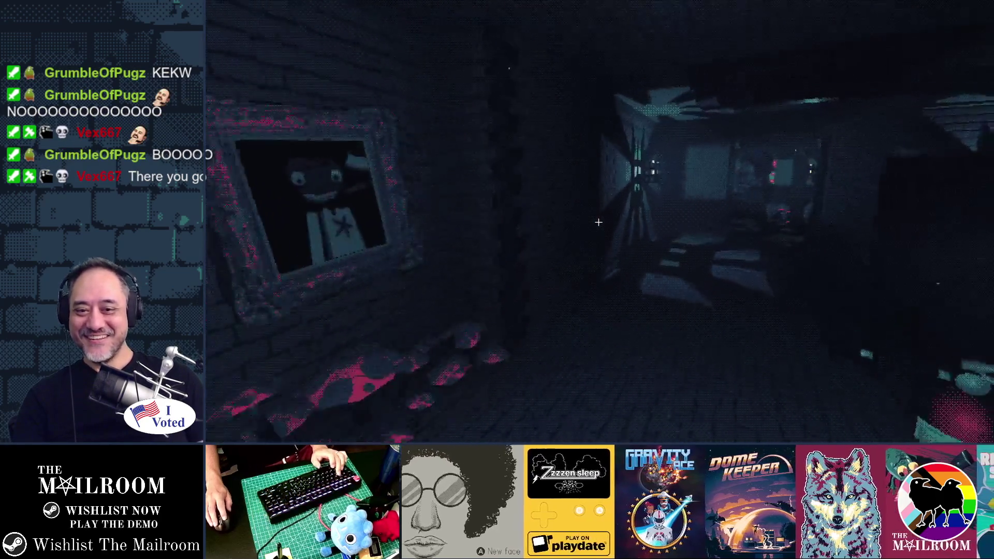
{"action": "key", "text": "w"}
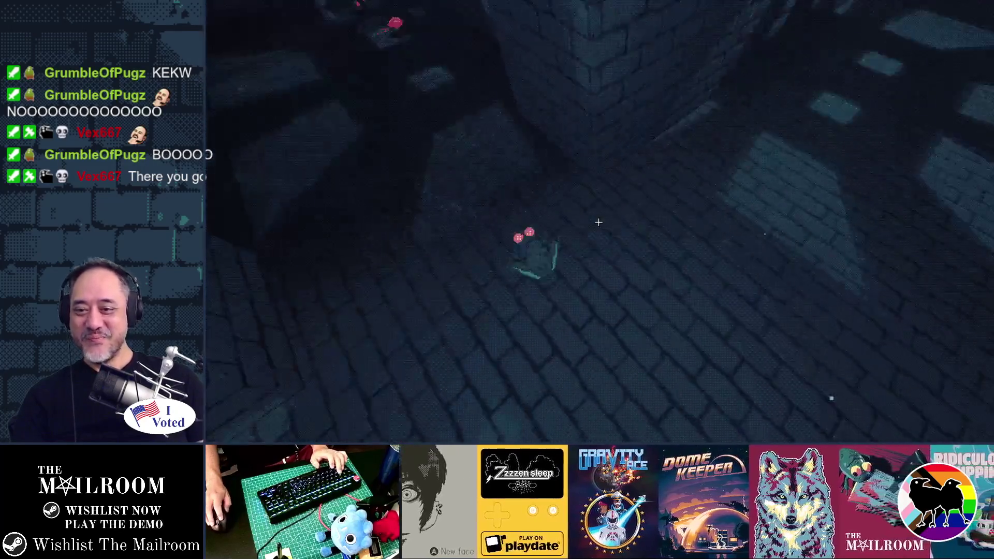
{"action": "left_click", "coordinate": [599, 222]}
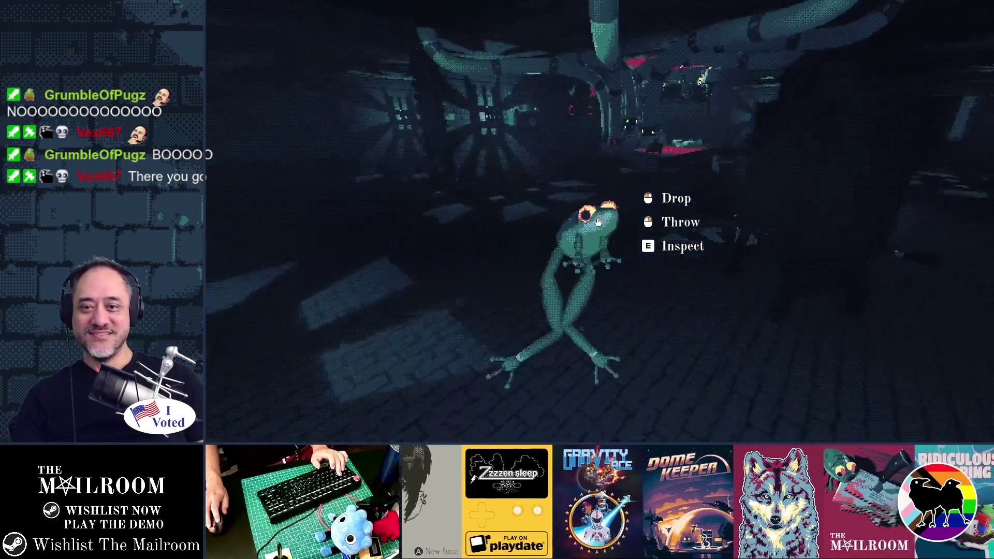
{"action": "key", "text": "w"}
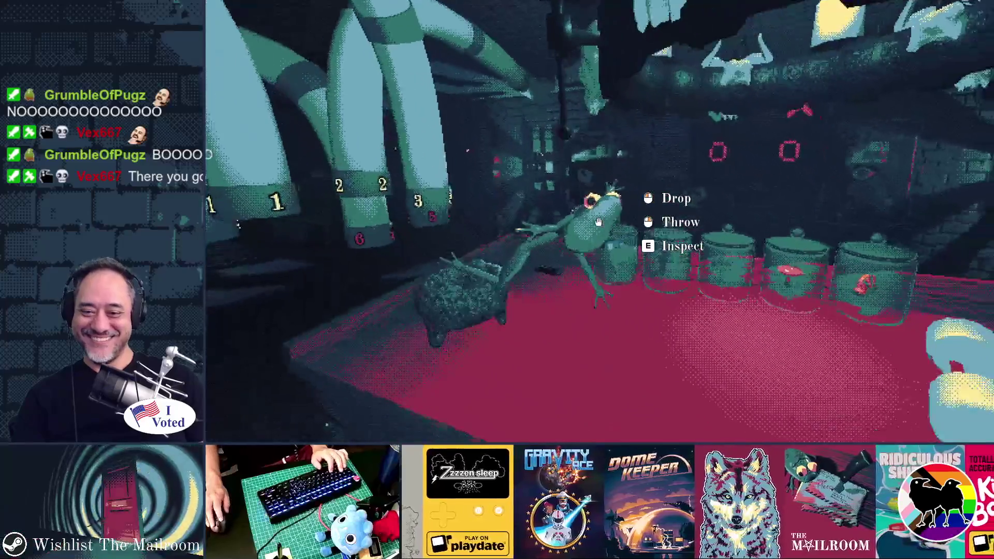
{"action": "left_click", "coordinate": [599, 222]}
Pick up and put back the knife on the table, throw the ball, then pause again.
{"action": "left_click", "coordinate": [599, 222]}
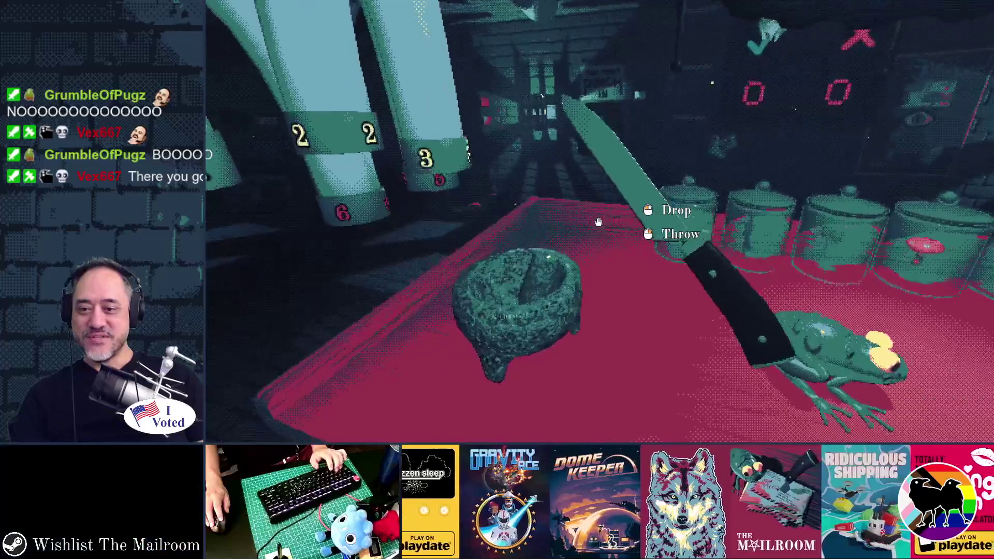
{"action": "left_click", "coordinate": [598, 222]}
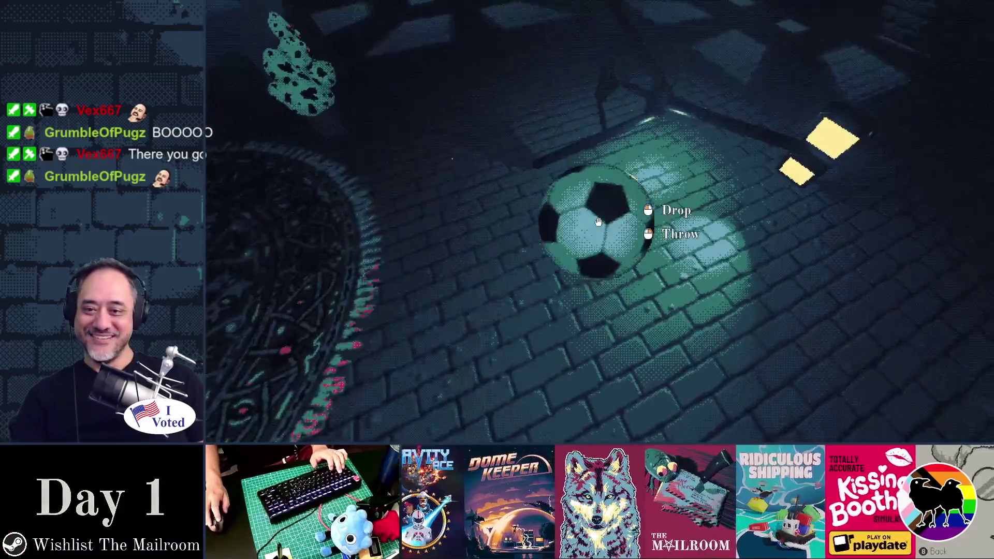
{"action": "right_click", "coordinate": [598, 223]}
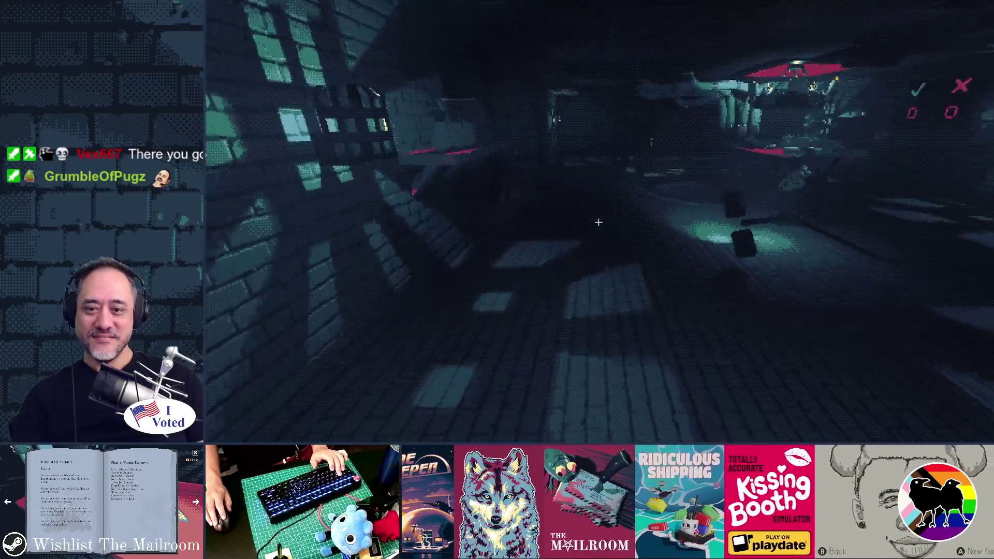
{"action": "key", "text": "Escape"}
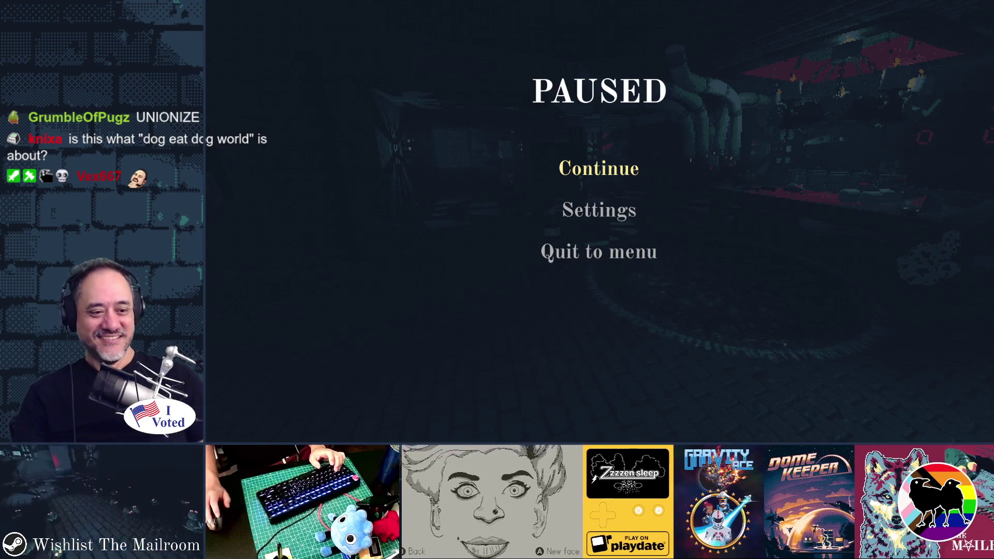
Resume play, walk past the rug up to the red table, and hit the small floor object.
{"action": "left_click", "coordinate": [628, 171]}
{"action": "key", "text": "w"}
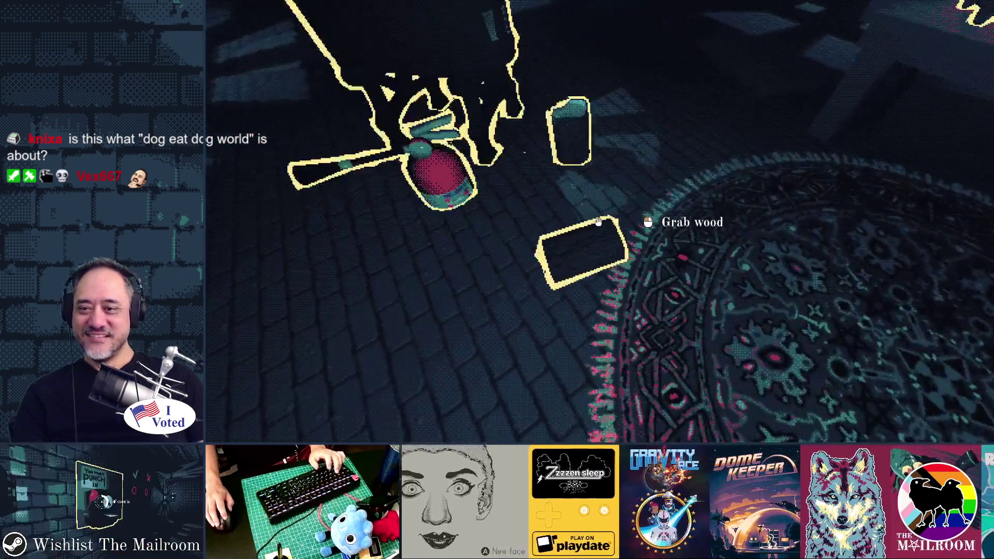
{"action": "mouse_move", "coordinate": [598, 222]}
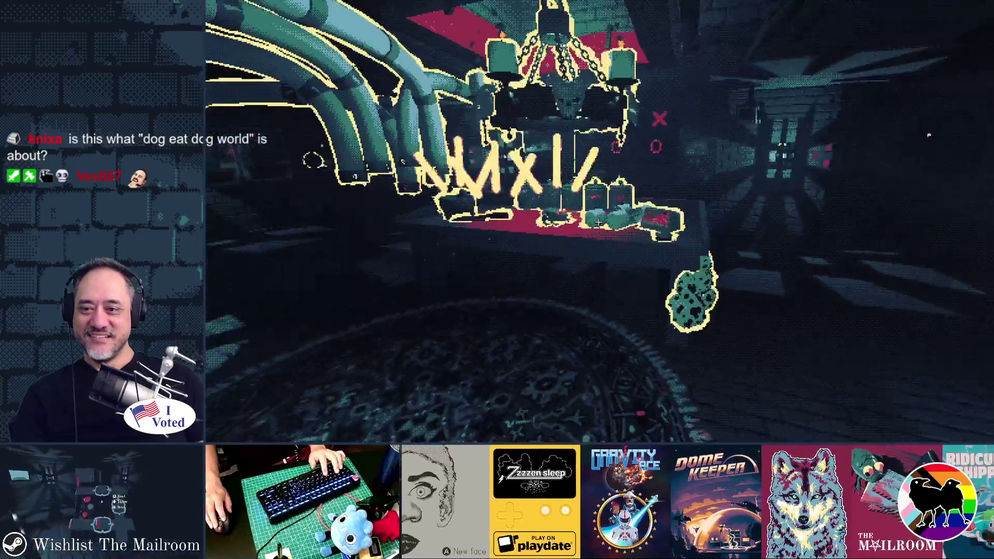
{"action": "key", "text": "w"}
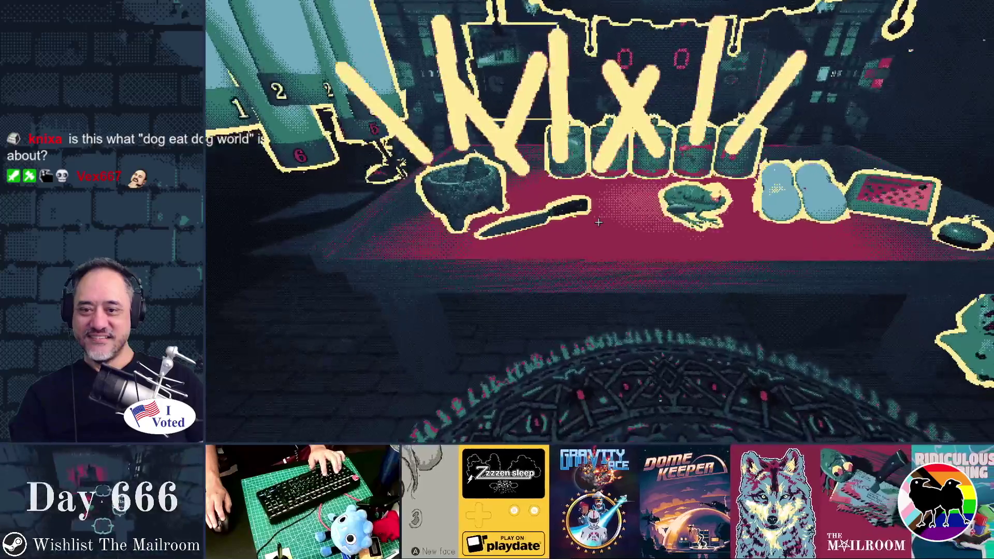
{"action": "key", "text": "w"}
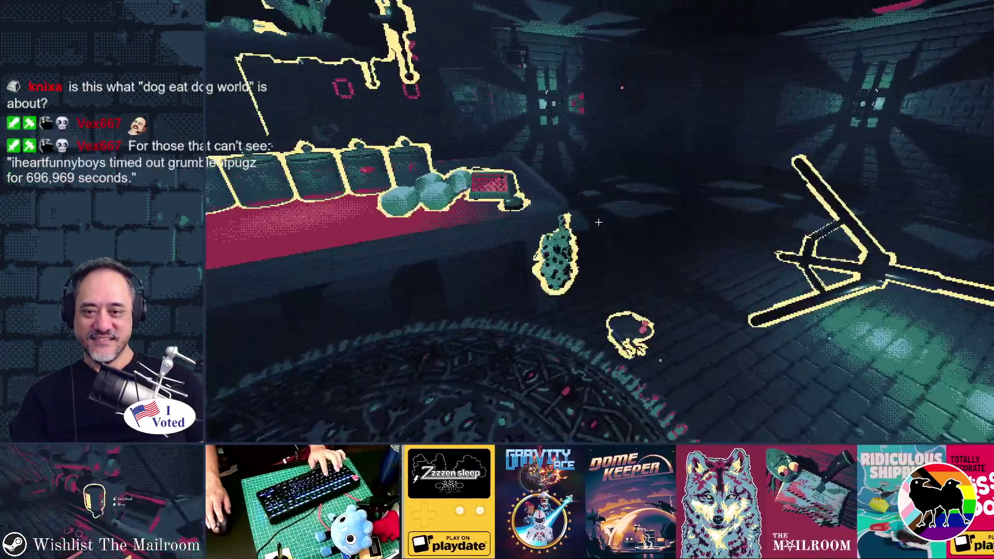
{"action": "left_click", "coordinate": [598, 222]}
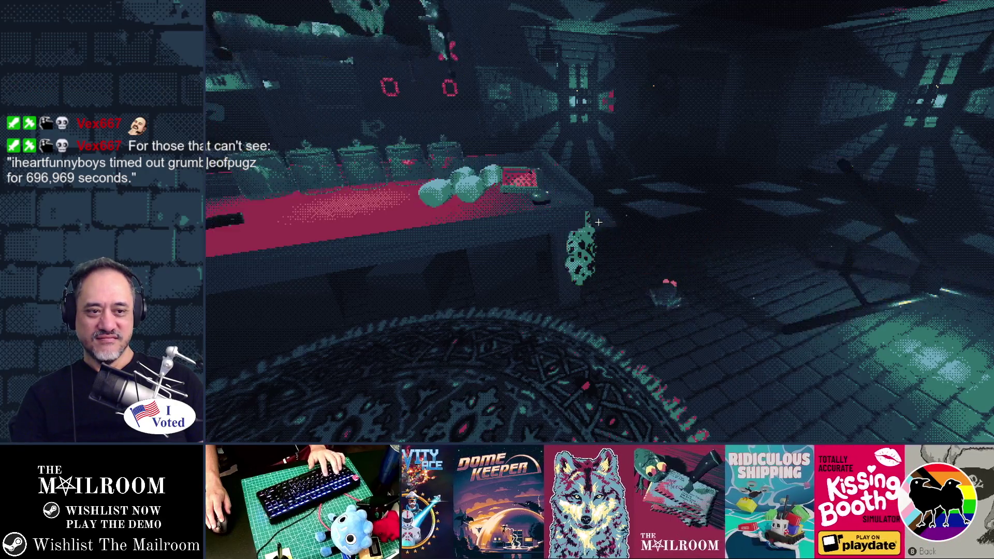
{"action": "mouse_move", "coordinate": [599, 222]}
{"action": "key", "text": "w"}
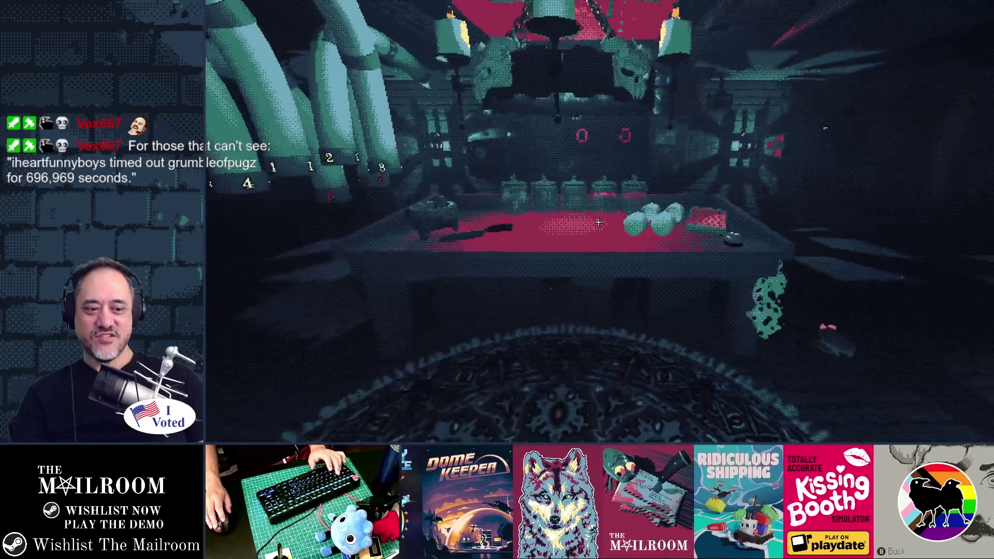
{"action": "key", "text": "alt+Tab"}
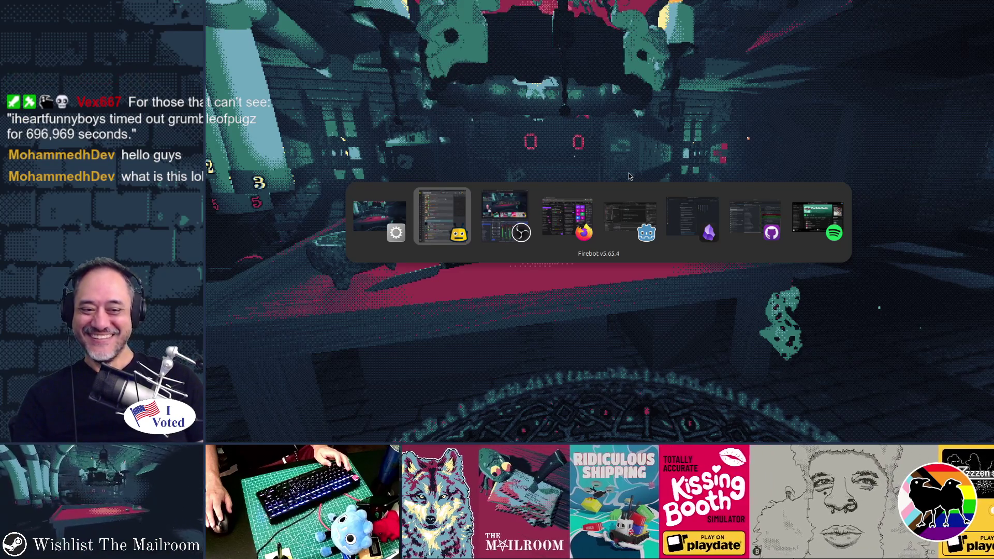
{"action": "key", "text": "alt+Tab"}
{"action": "key", "text": "alt+Tab"}
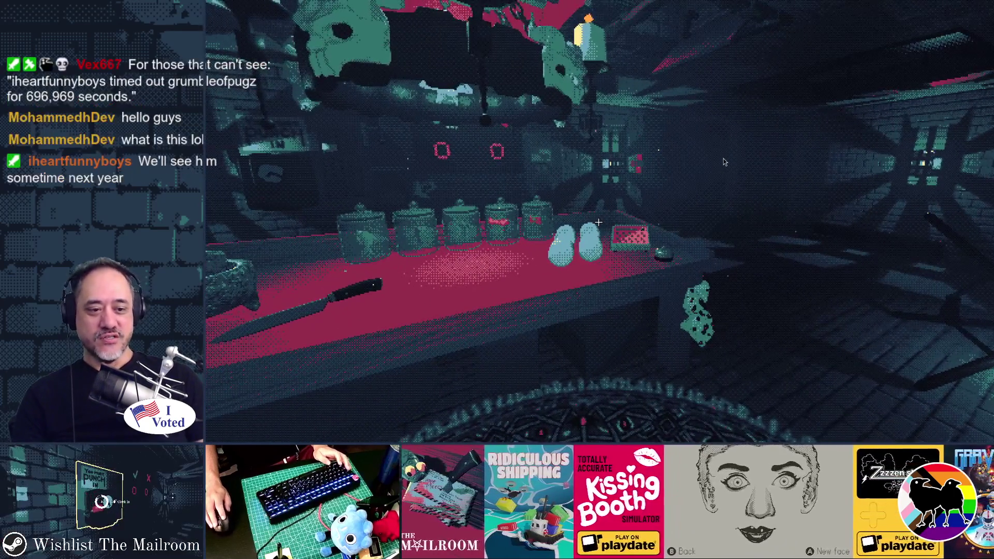
{"action": "left_click", "coordinate": [724, 162]}
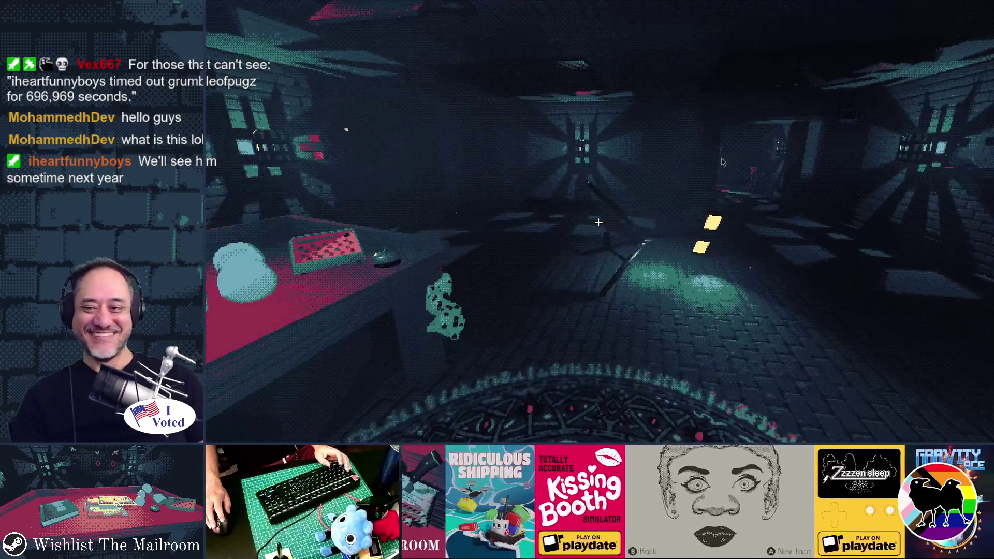
{"action": "key", "text": "alt+Tab"}
{"action": "key", "text": "alt+Tab"}
{"action": "key", "text": "alt+Tab"}
{"action": "key", "text": "alt+Tab"}
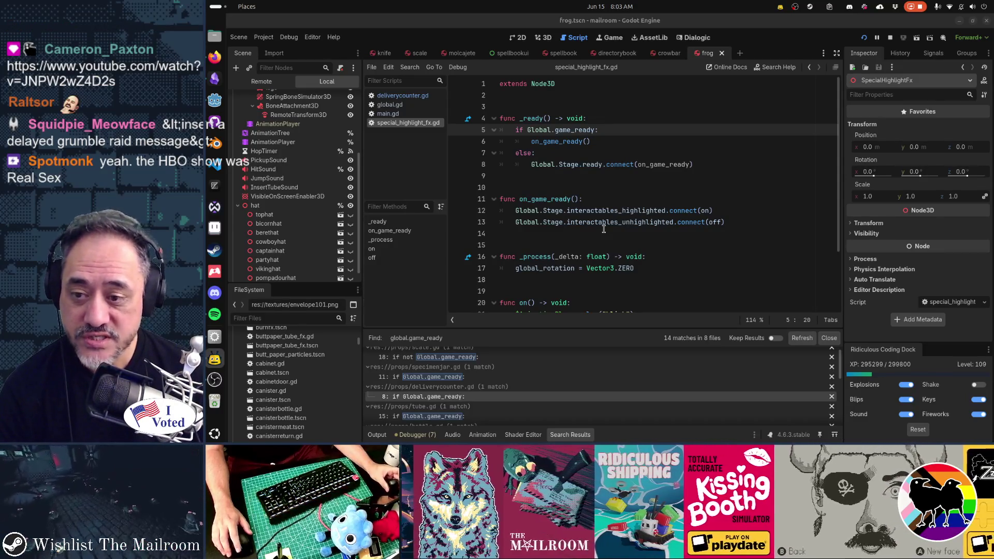
{"action": "scroll", "coordinate": [604, 229], "scroll_direction": "down", "scroll_amount": 3}
{"action": "scroll", "coordinate": [603, 229], "scroll_direction": "up", "scroll_amount": 3}
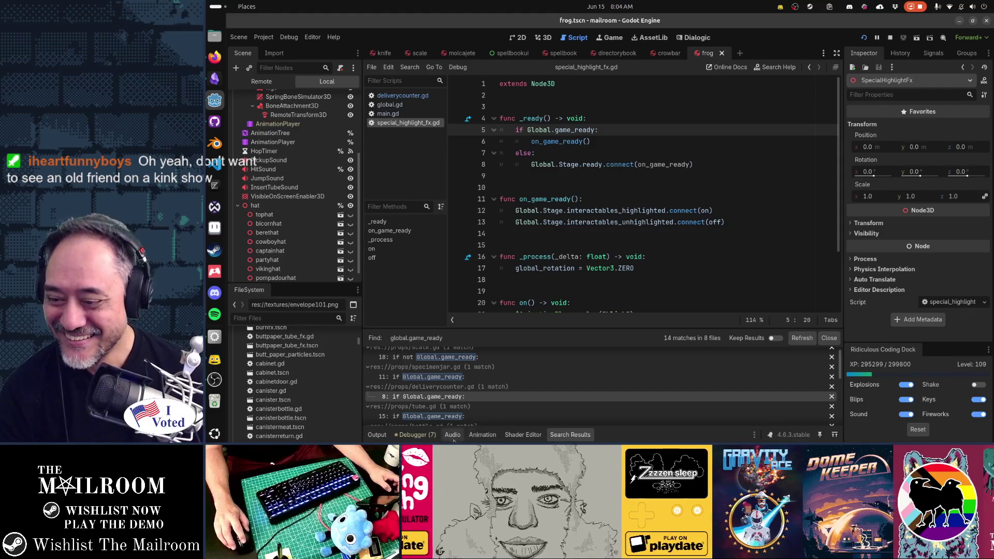
{"action": "left_click", "coordinate": [416, 434]}
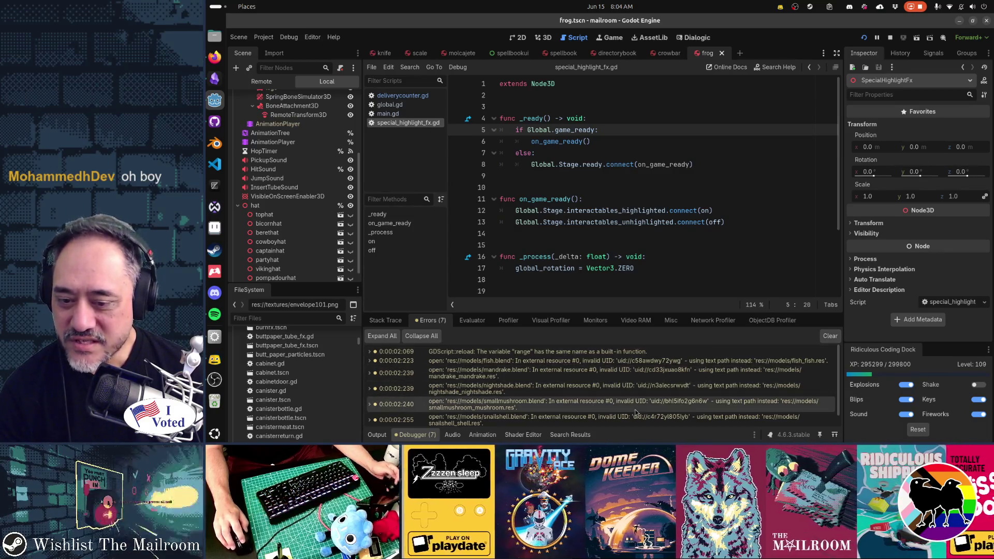
Show the debugger's Errors (7) list and place the caret on empty line 15 of special_highlight_fx.gd.
{"action": "mouse_move", "coordinate": [641, 402]}
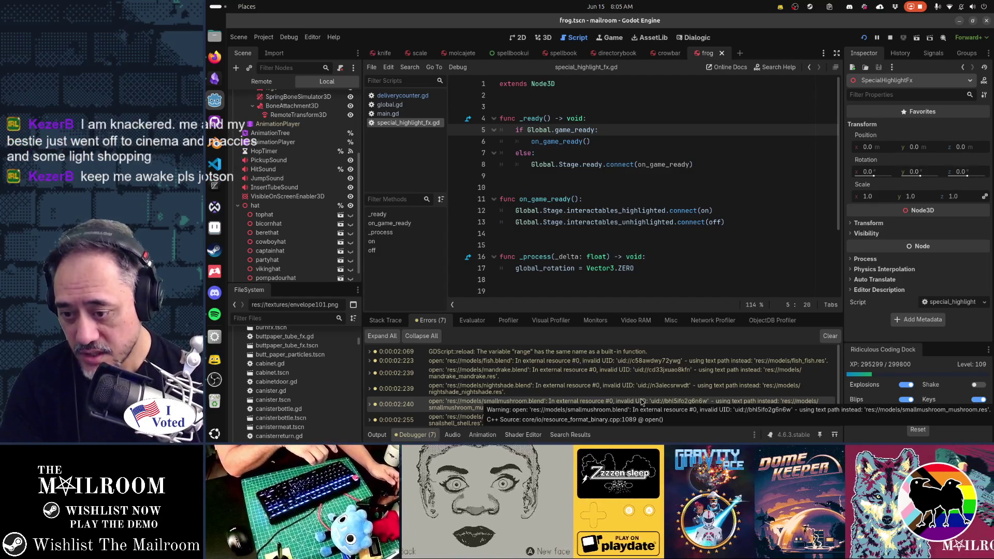
{"action": "left_click", "coordinate": [573, 244]}
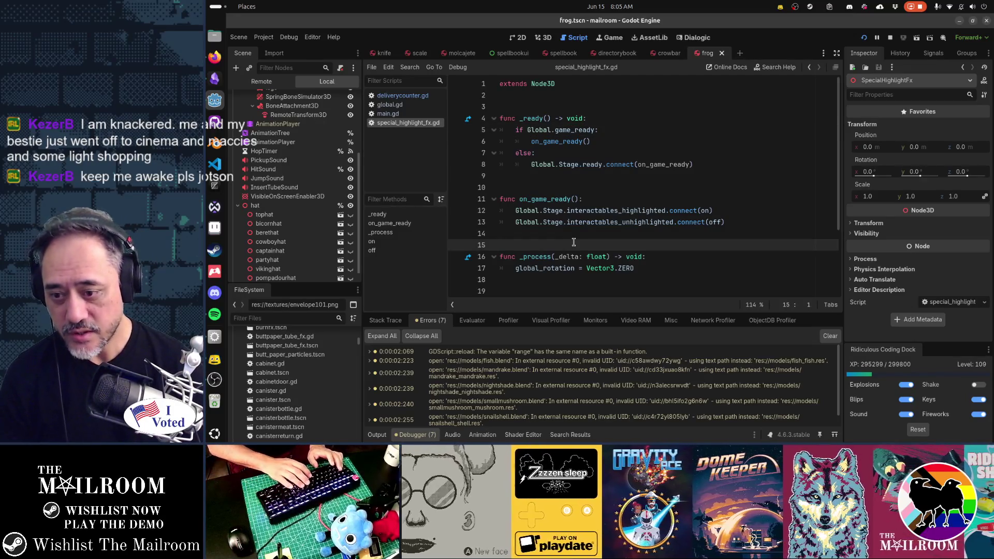
Quick-open the fish, mandrake and nightshade scenes one after another.
{"action": "key", "text": "shift+alt+o"}
{"action": "type", "text": "fish"}
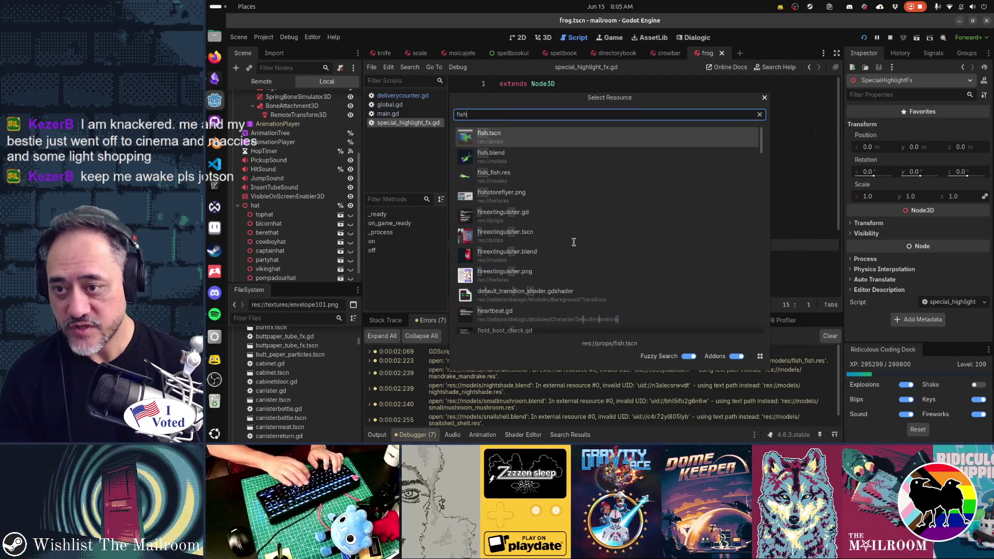
{"action": "key", "text": "Return"}
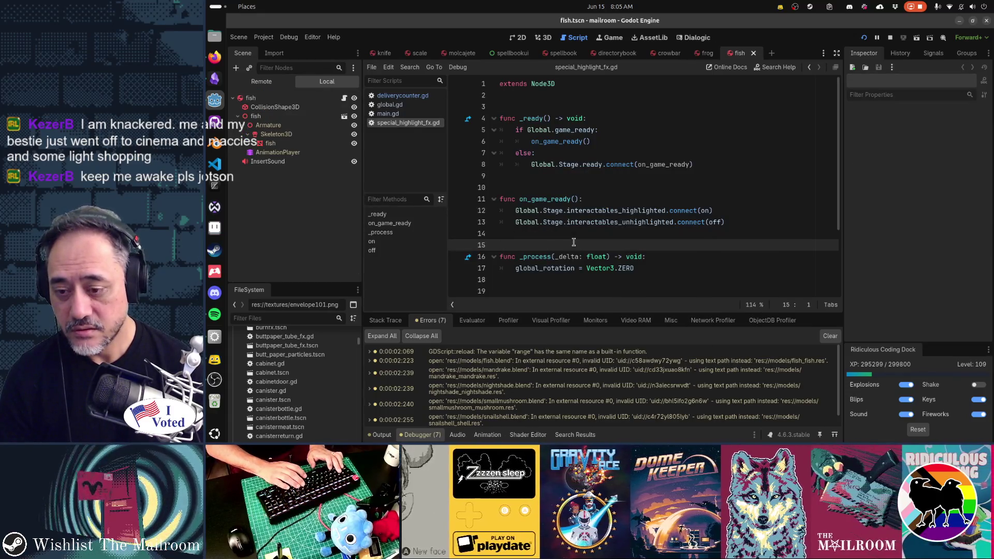
{"action": "key", "text": "shift+alt+o"}
{"action": "type", "text": "mandrake"}
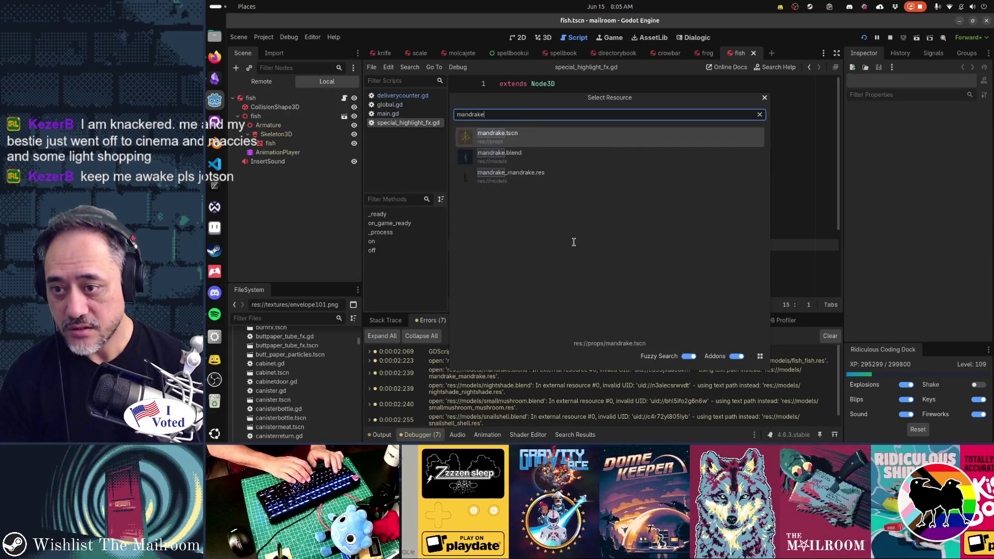
{"action": "key", "text": "Return"}
{"action": "key", "text": "shift+alt+o"}
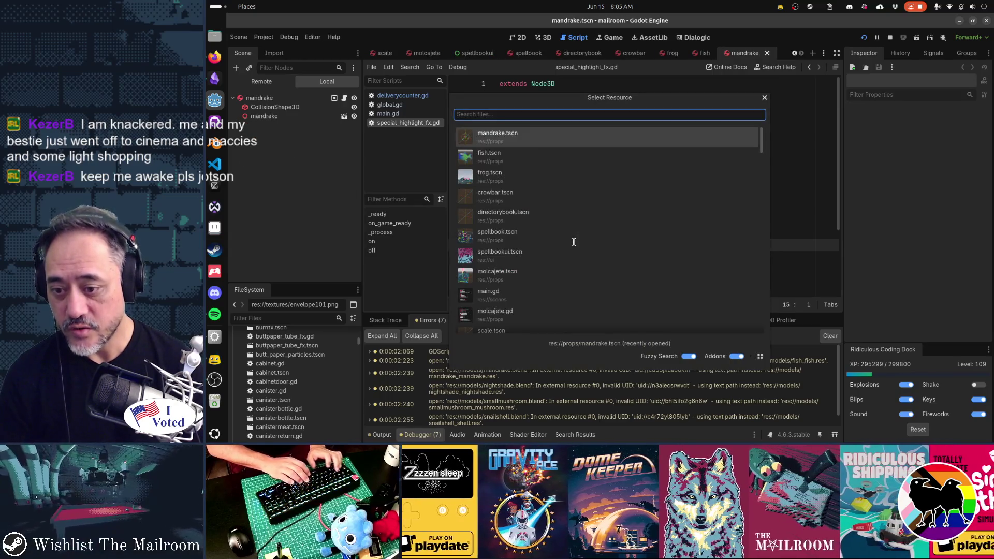
{"action": "type", "text": "nightshad"}
{"action": "key", "text": "Return"}
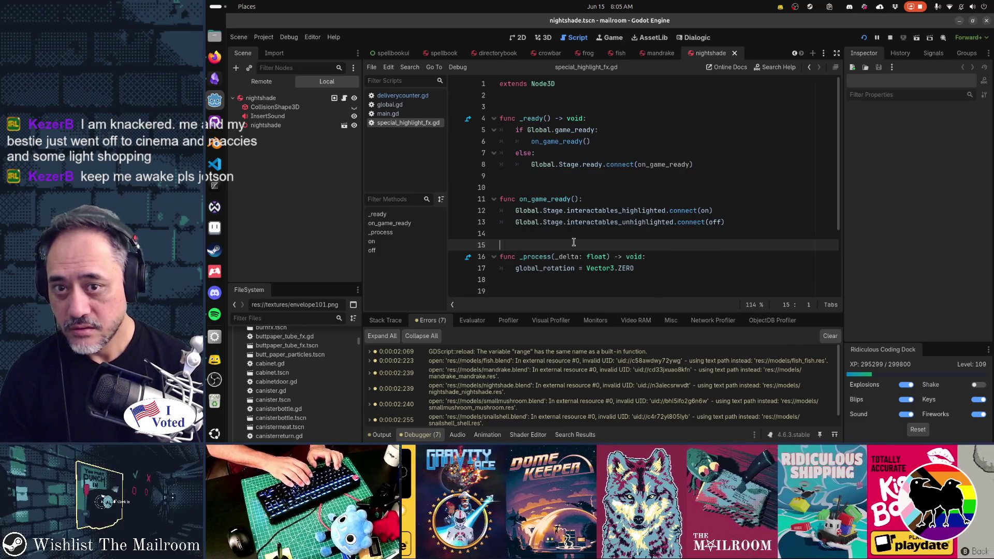
Quick-open the smallmushroom, snailshell and title.tscn scenes in turn.
{"action": "key", "text": "shift+alt+o"}
{"action": "type", "text": "smallmush"}
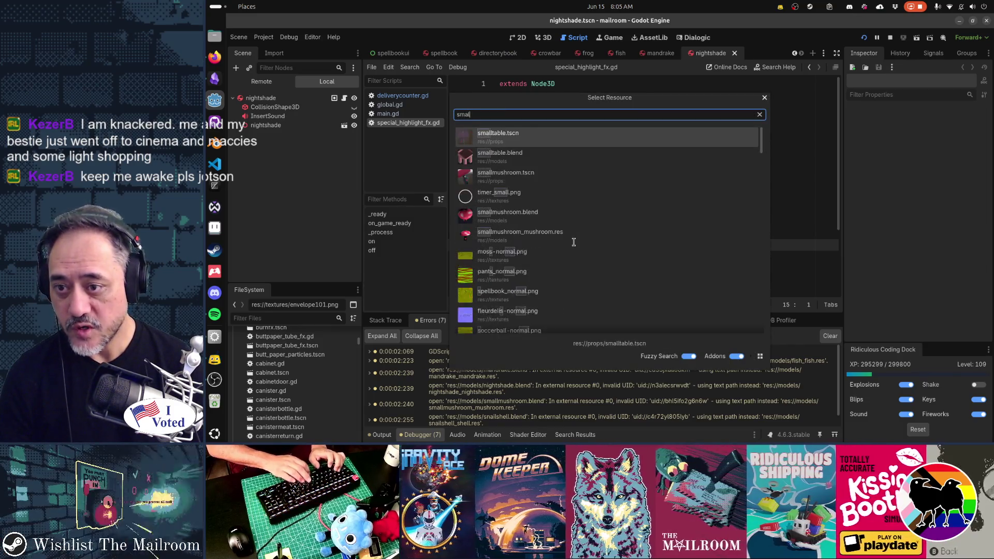
{"action": "key", "text": "Return"}
{"action": "key", "text": "shift+alt+o"}
{"action": "type", "text": "snailshell"}
{"action": "key", "text": "Return"}
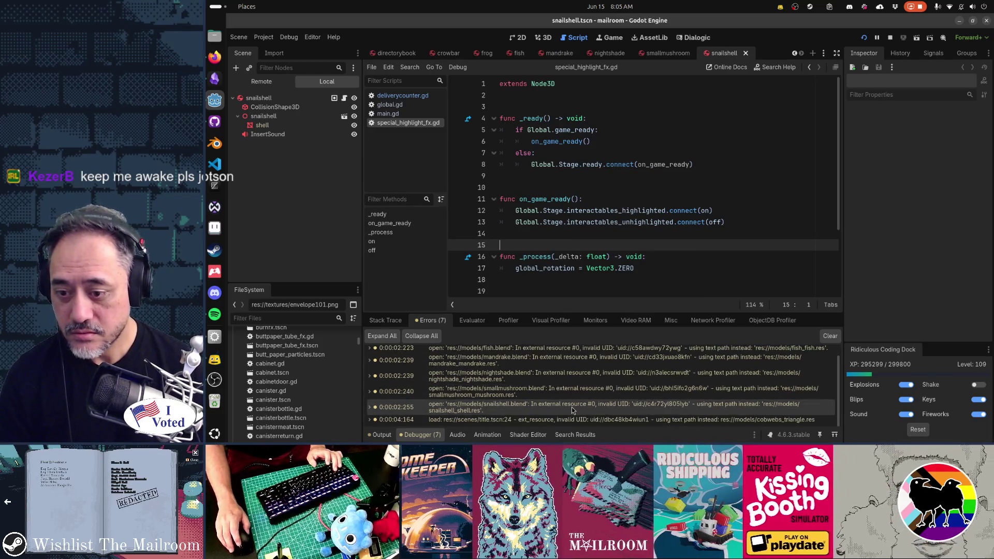
{"action": "key", "text": "shift+alt+o"}
{"action": "type", "text": "title"}
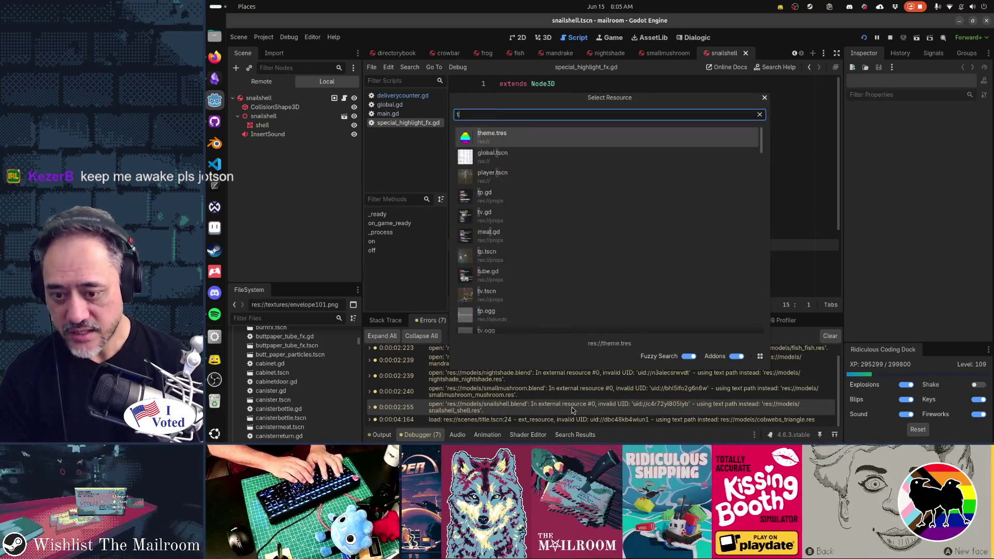
{"action": "key", "text": "Down"}
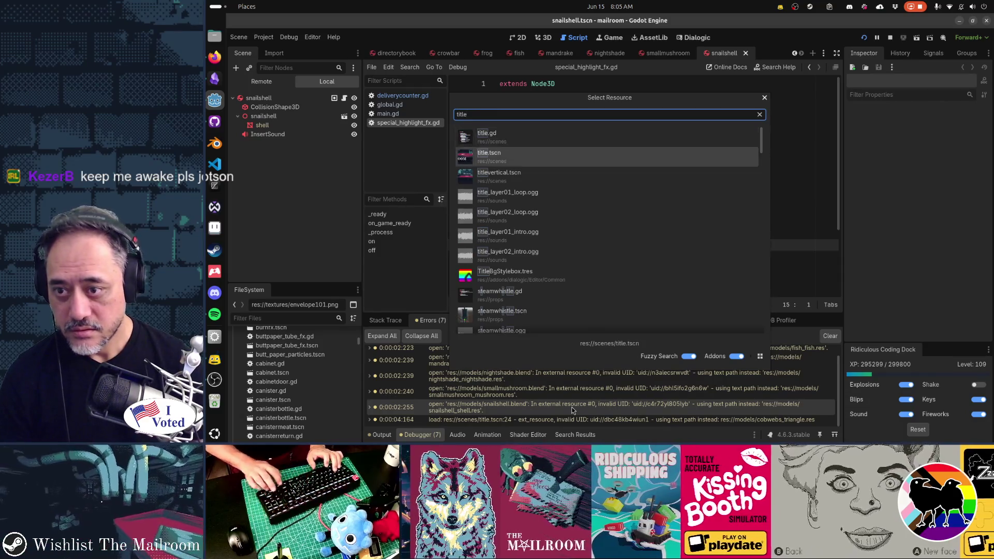
{"action": "key", "text": "Return"}
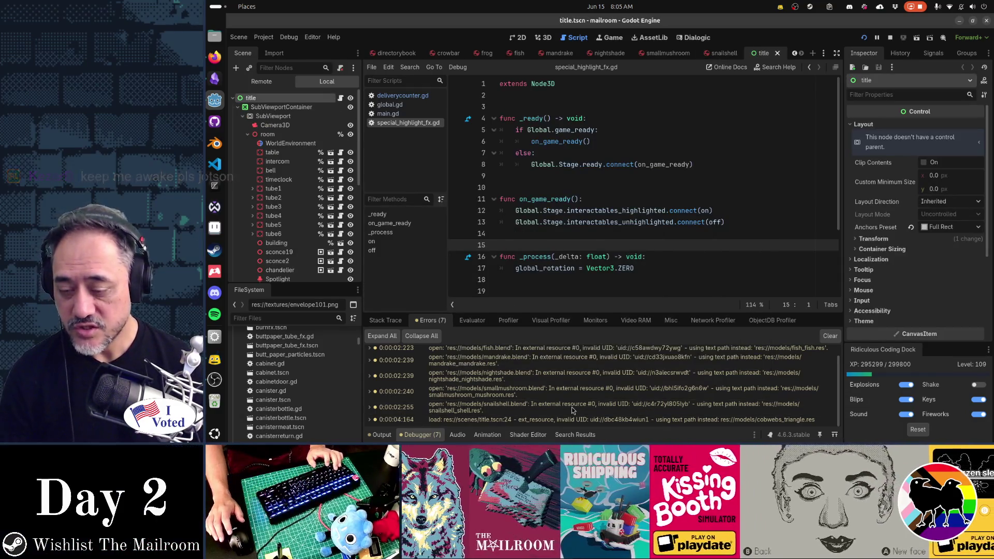
Clear the debugger's logged errors, then switch over to GitHub Desktop.
{"action": "scroll", "coordinate": [572, 407], "scroll_direction": "up", "scroll_amount": 1}
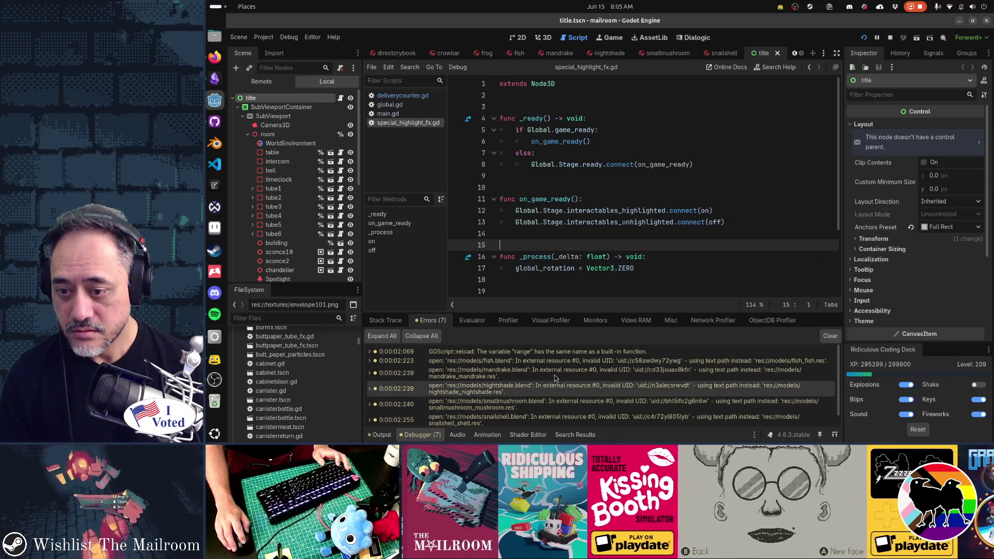
{"action": "left_click", "coordinate": [829, 336]}
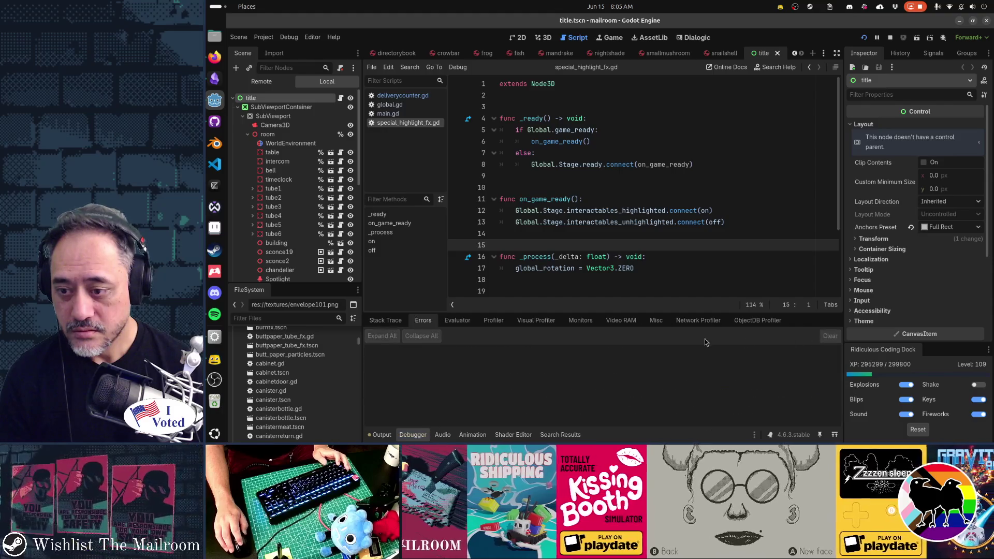
{"action": "key", "text": "alt+Tab"}
{"action": "key", "text": "alt+Tab"}
{"action": "key", "text": "alt+Tab"}
{"action": "key", "text": "alt+Tab"}
{"action": "key", "text": "alt+Tab"}
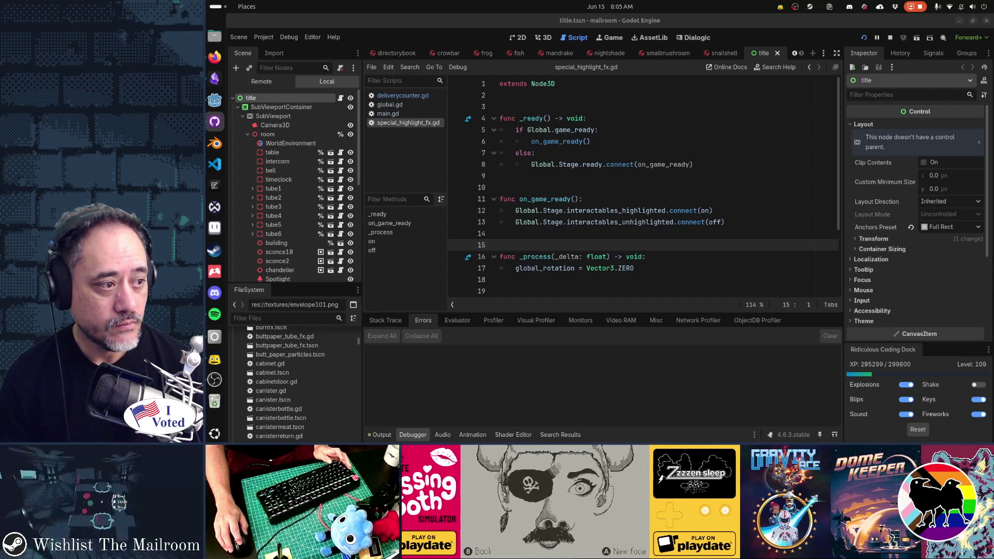
{"action": "key", "text": "alt+Tab"}
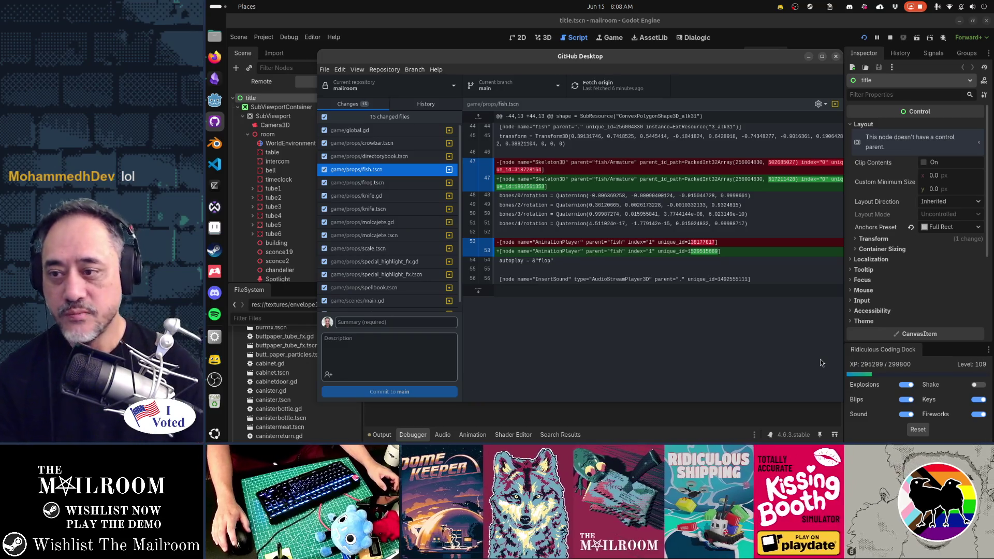
{"action": "key", "text": "alt+Tab"}
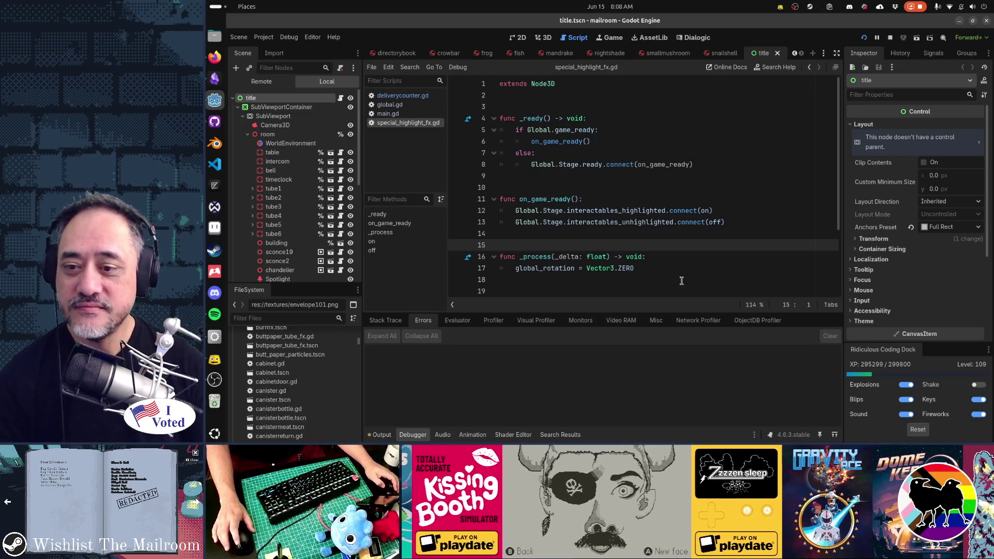
{"action": "left_click", "coordinate": [676, 284]}
{"action": "scroll", "coordinate": [675, 285], "scroll_direction": "down", "scroll_amount": 3}
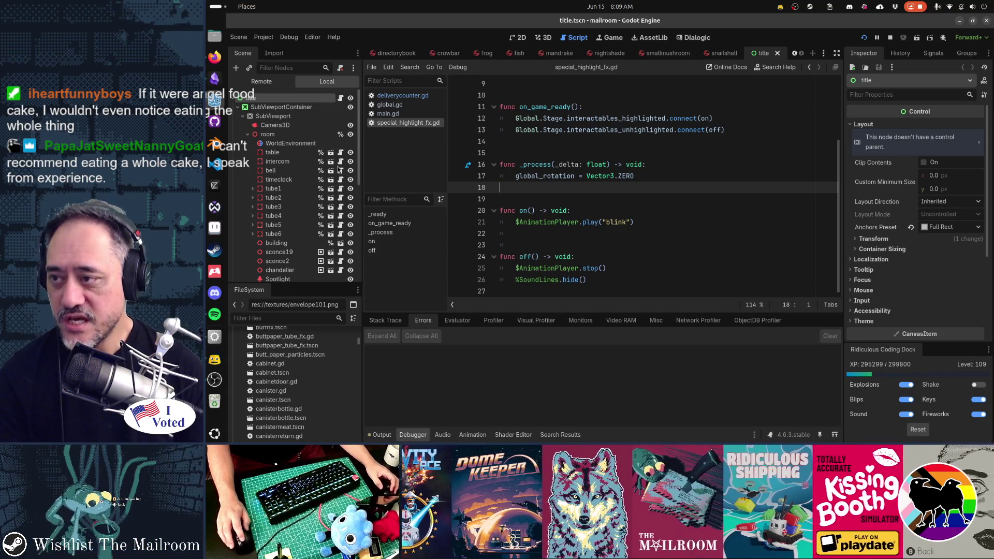
{"action": "left_click", "coordinate": [216, 56]}
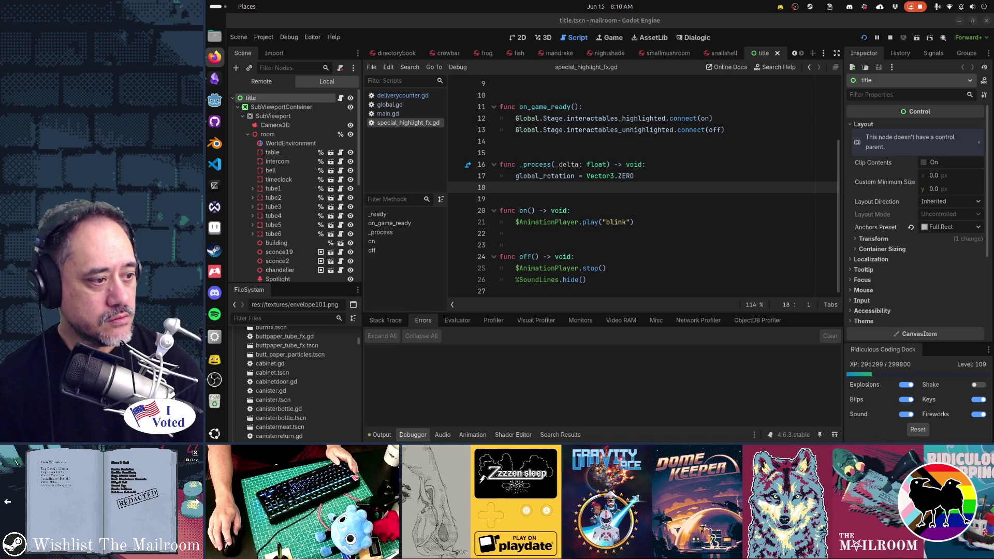
{"action": "key", "text": "alt+Tab"}
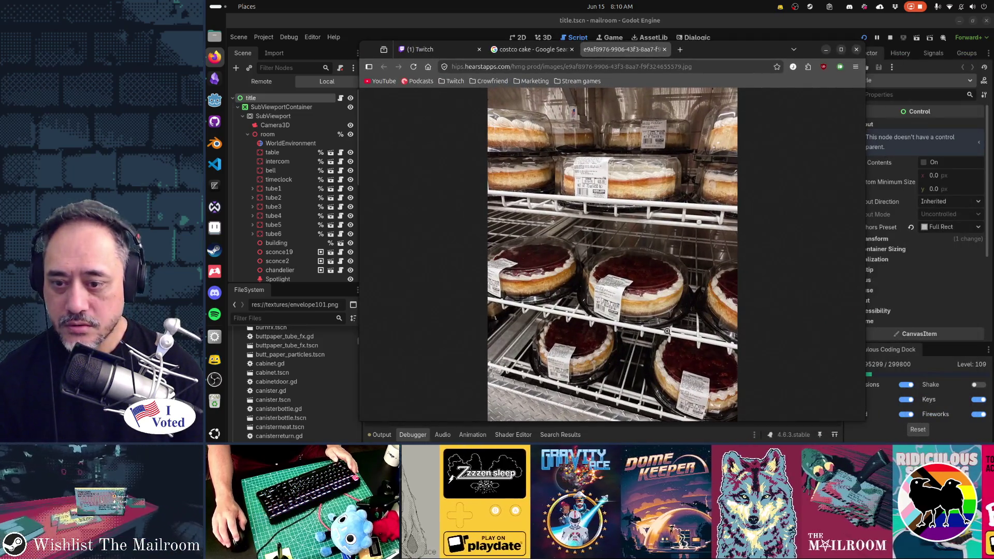
{"action": "left_click", "coordinate": [613, 319]}
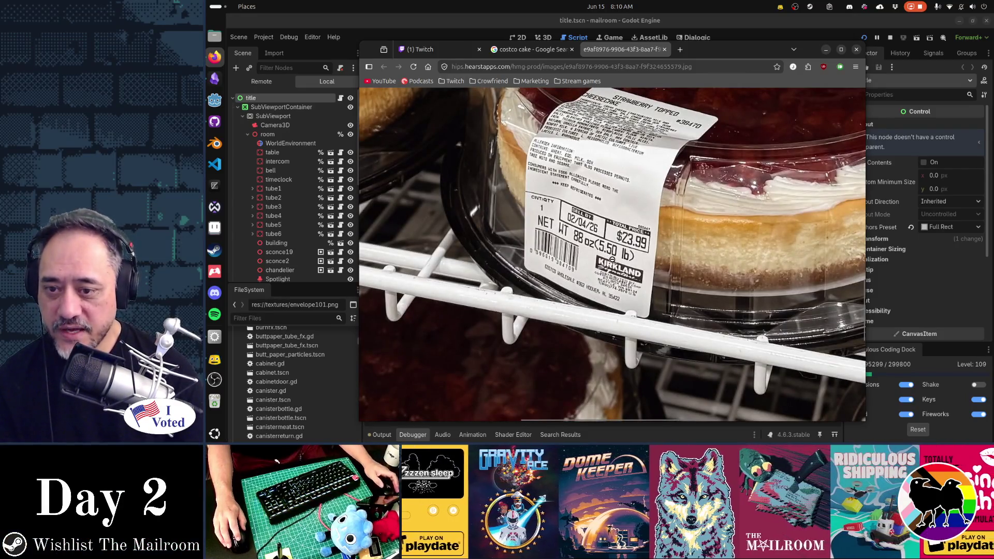
{"action": "left_click", "coordinate": [723, 199]}
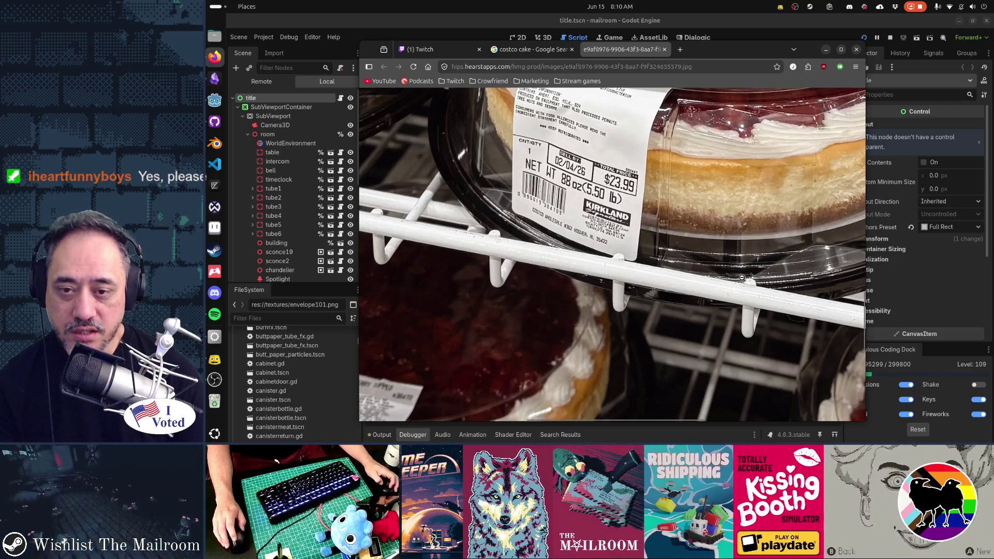
{"action": "scroll", "coordinate": [741, 278], "scroll_direction": "up", "scroll_amount": 4}
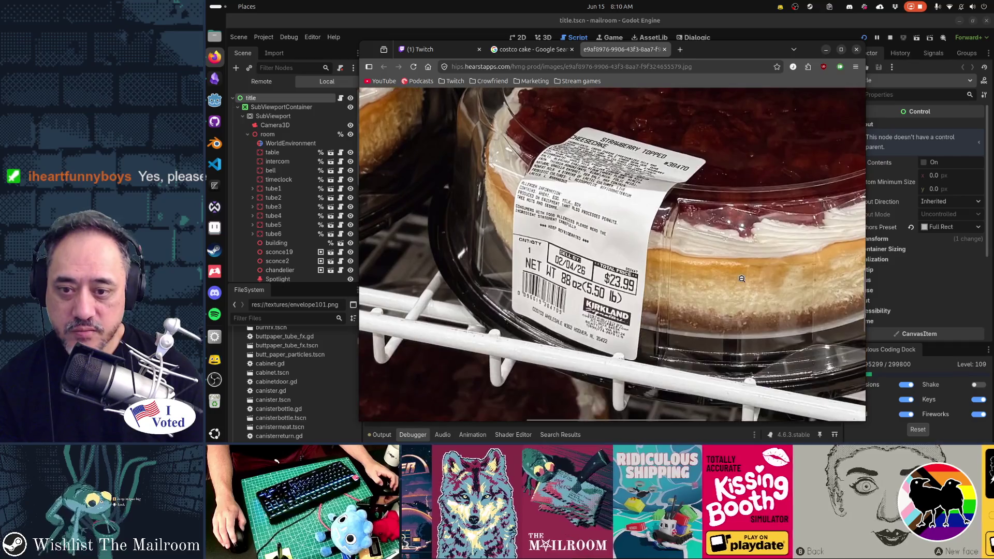
{"action": "left_click", "coordinate": [701, 253]}
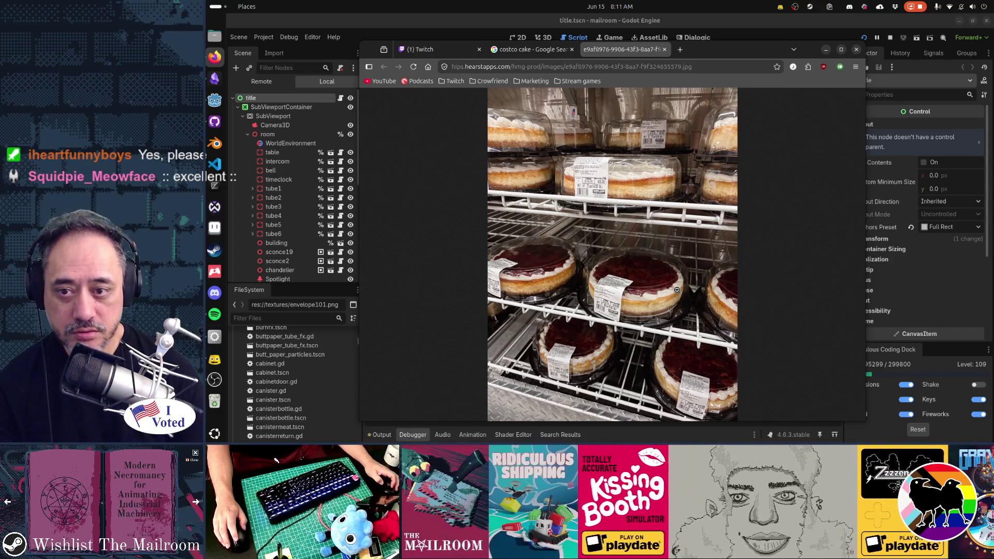
{"action": "left_click", "coordinate": [647, 339]}
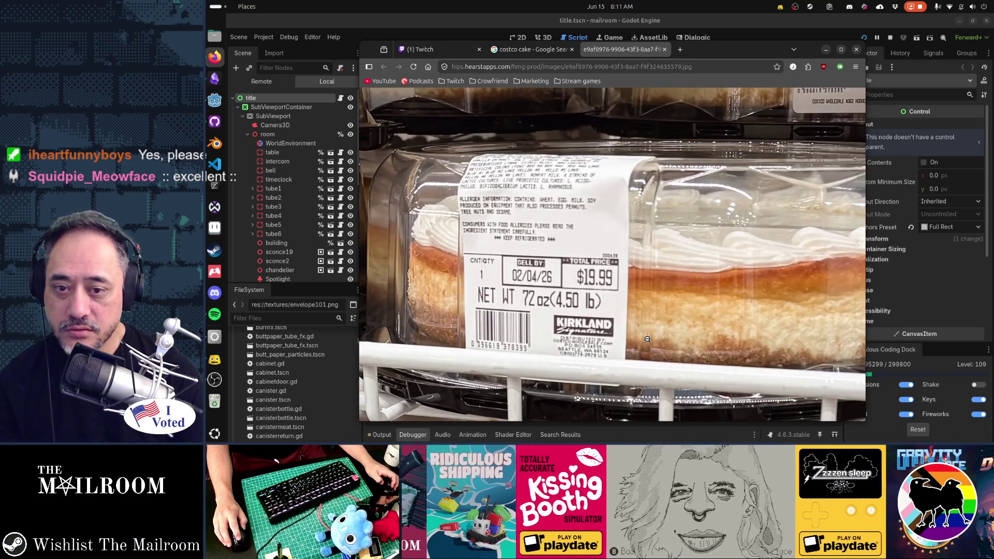
{"action": "left_click", "coordinate": [740, 329]}
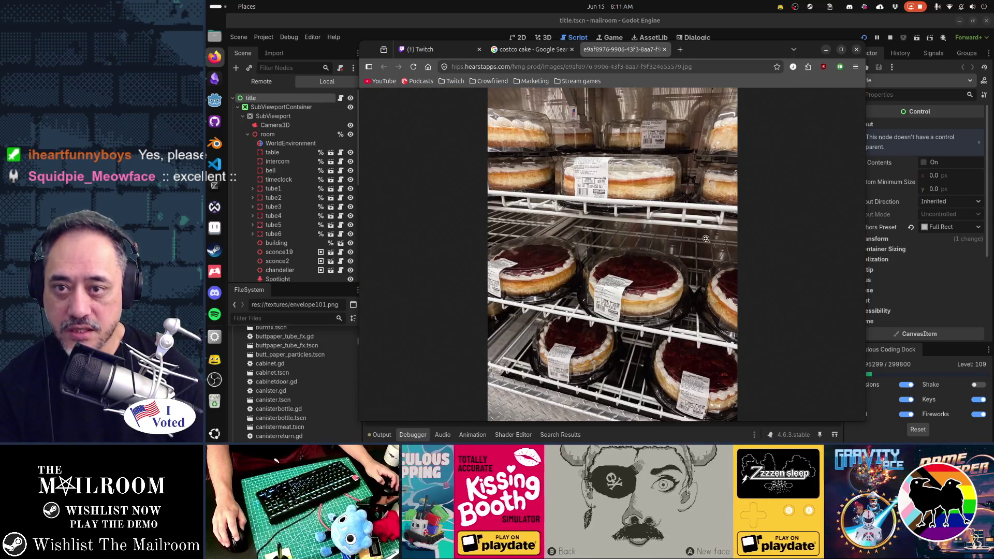
{"action": "key", "text": "alt+Tab"}
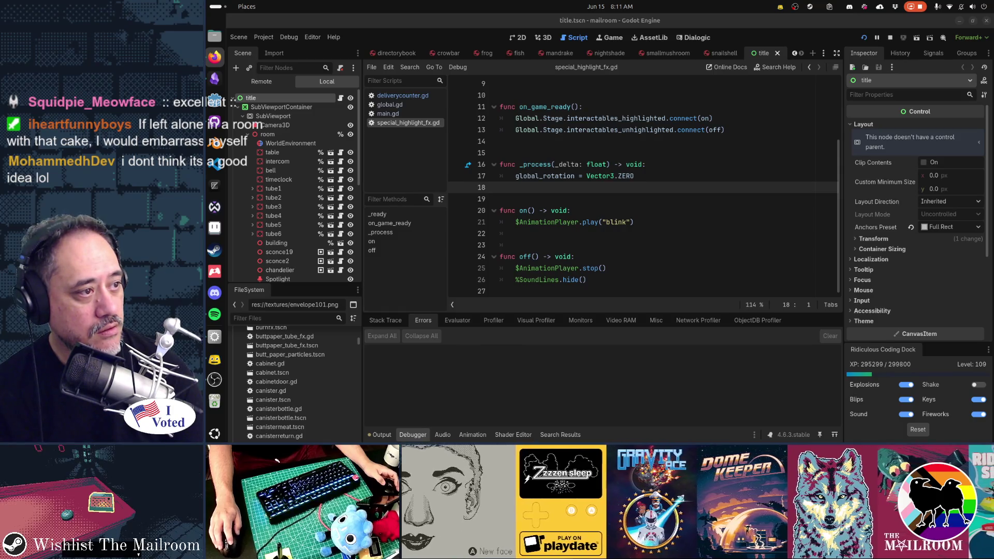
Switch to the Chrome window showing the Costco mocha bar cake photo.
{"action": "key", "text": "alt+Tab"}
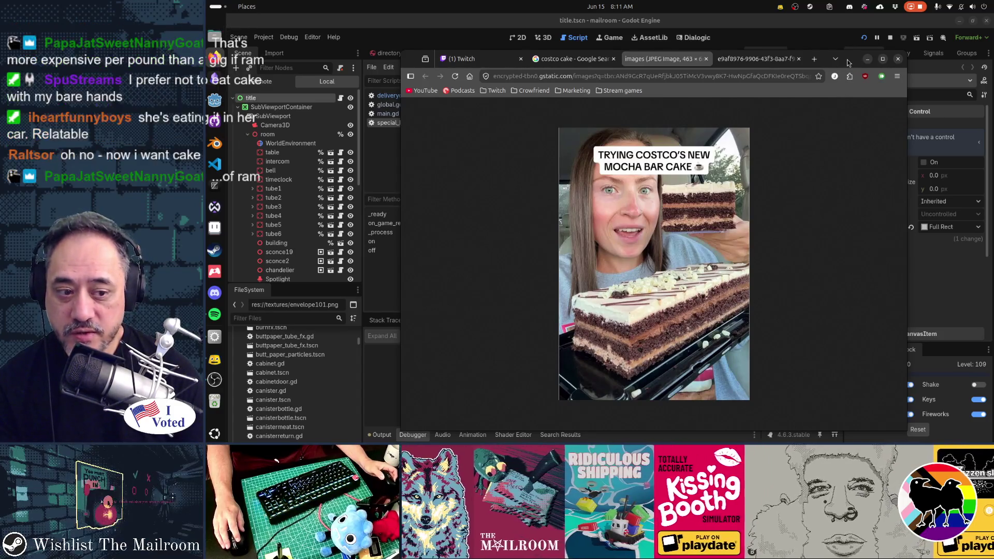
Minimize the Chrome window displaying the Costco cake image.
{"action": "left_click", "coordinate": [868, 58]}
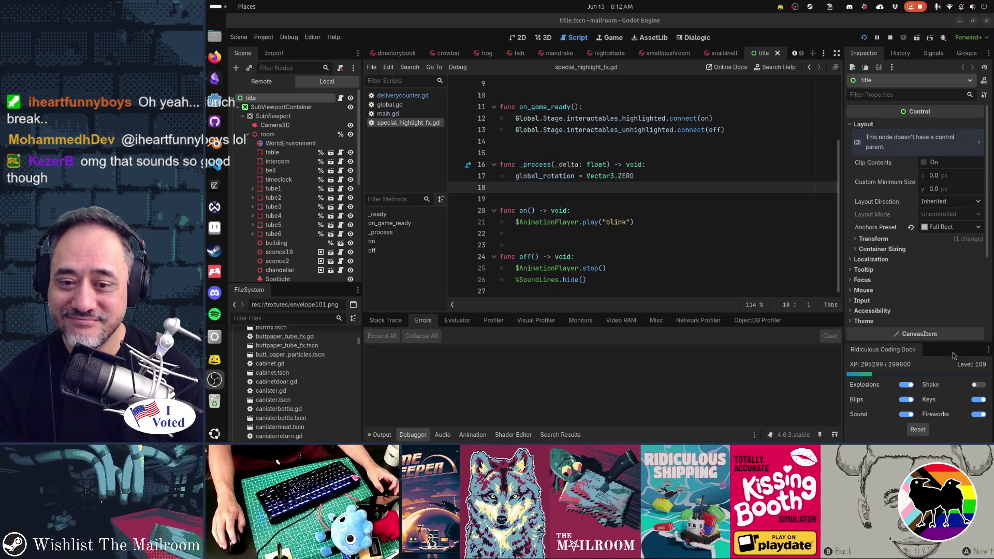
Collapse the bottom Debugger panel with Ctrl+J so special_highlight_fx.gd fills the editor.
{"action": "key", "text": "ctrl+j"}
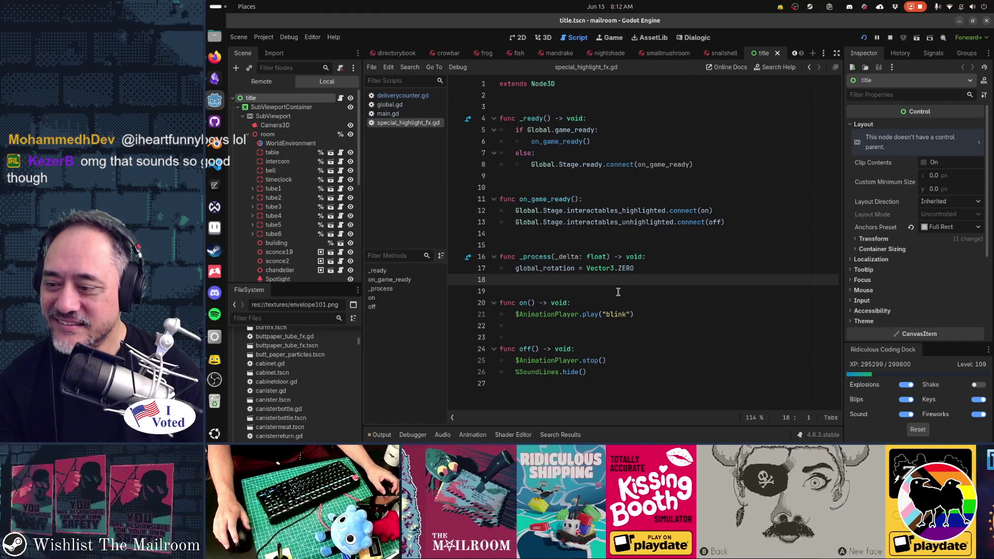
{"action": "scroll", "coordinate": [262, 400], "scroll_direction": "up", "scroll_amount": 10}
{"action": "scroll", "coordinate": [262, 400], "scroll_direction": "down", "scroll_amount": 1}
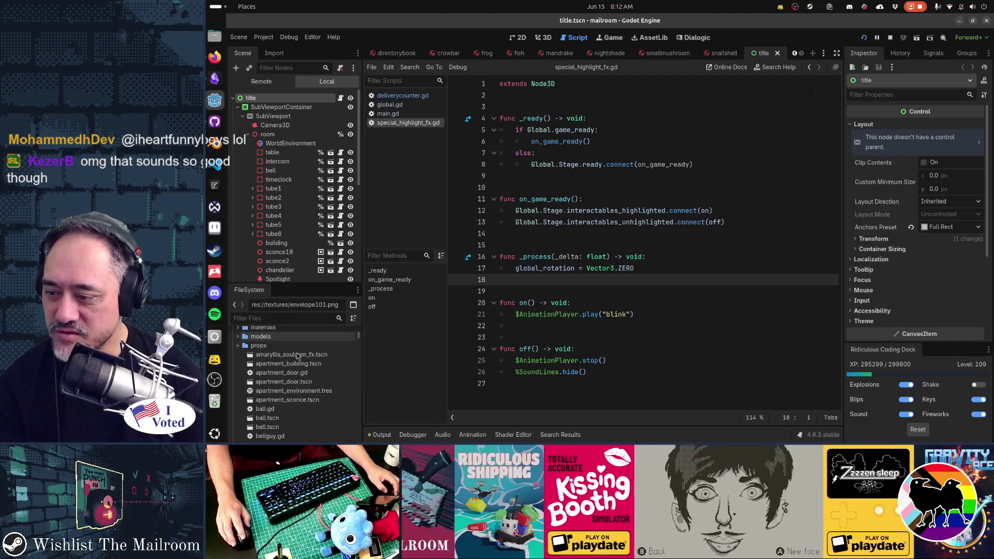
{"action": "scroll", "coordinate": [298, 357], "scroll_direction": "down", "scroll_amount": 3}
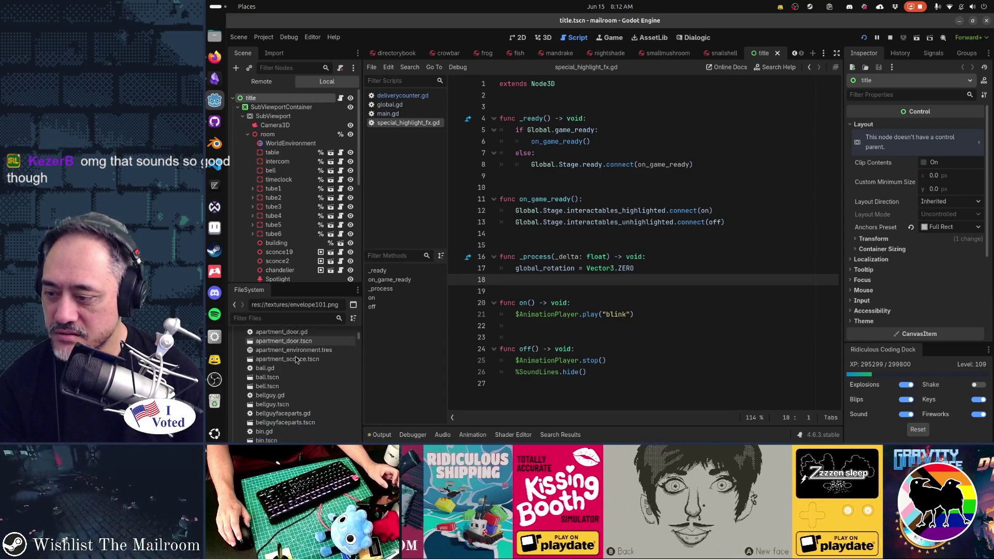
{"action": "scroll", "coordinate": [298, 368], "scroll_direction": "up", "scroll_amount": 3}
{"action": "scroll", "coordinate": [298, 377], "scroll_direction": "down", "scroll_amount": 7}
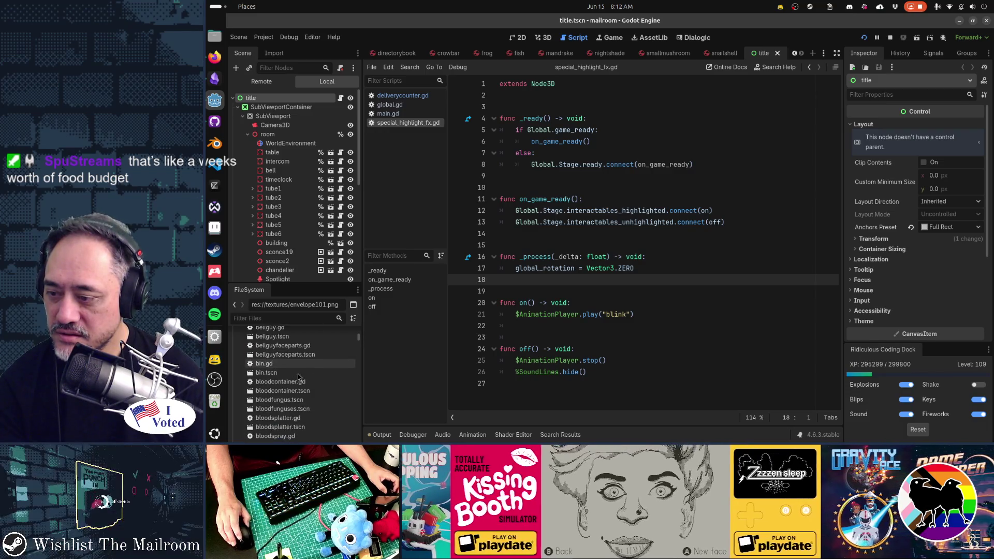
{"action": "scroll", "coordinate": [299, 388], "scroll_direction": "down", "scroll_amount": 2}
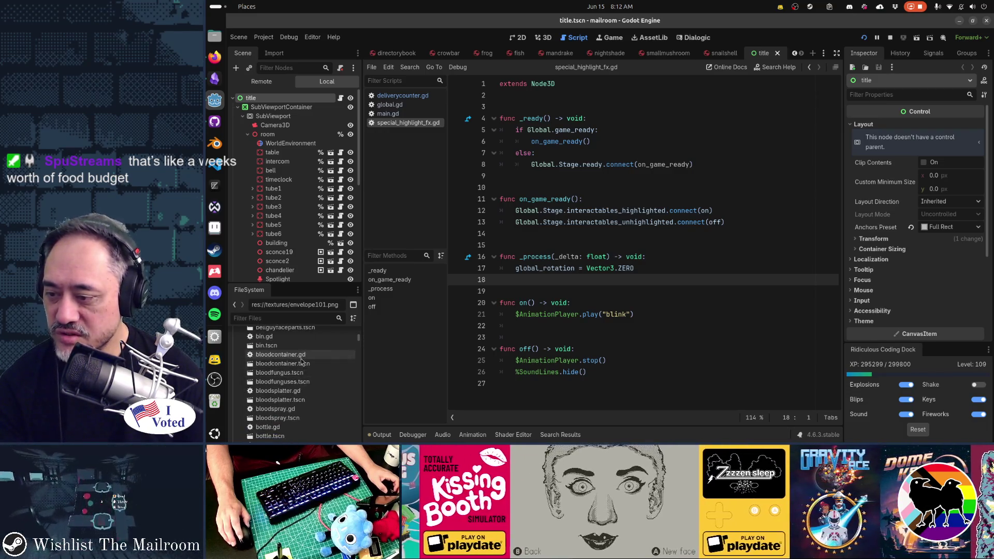
{"action": "scroll", "coordinate": [300, 399], "scroll_direction": "down", "scroll_amount": 3}
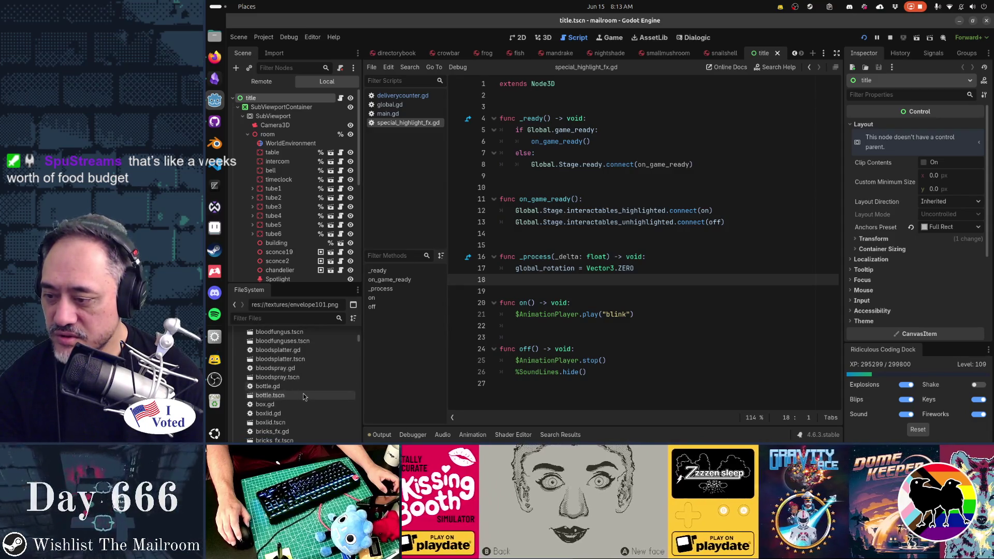
{"action": "scroll", "coordinate": [305, 397], "scroll_direction": "down", "scroll_amount": 3}
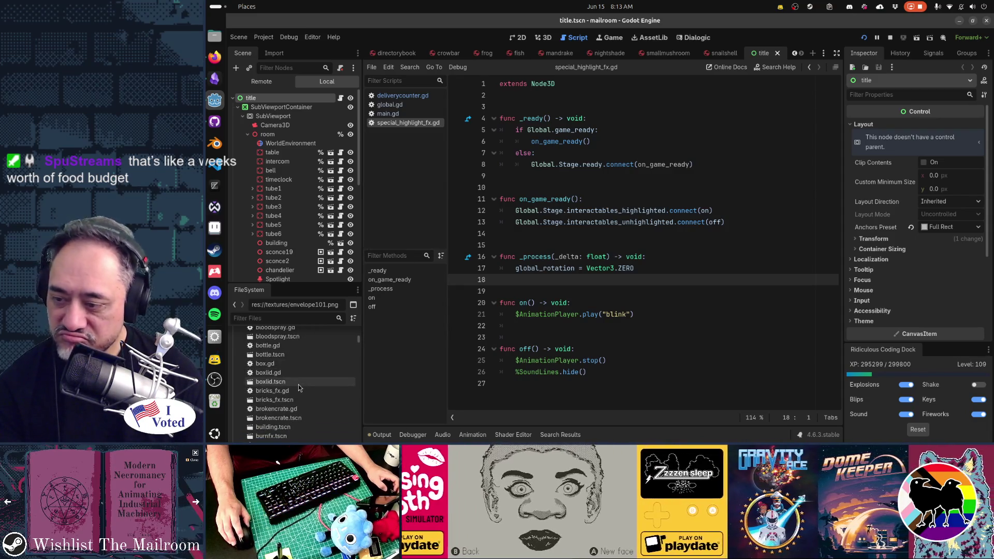
{"action": "scroll", "coordinate": [298, 388], "scroll_direction": "down", "scroll_amount": 2}
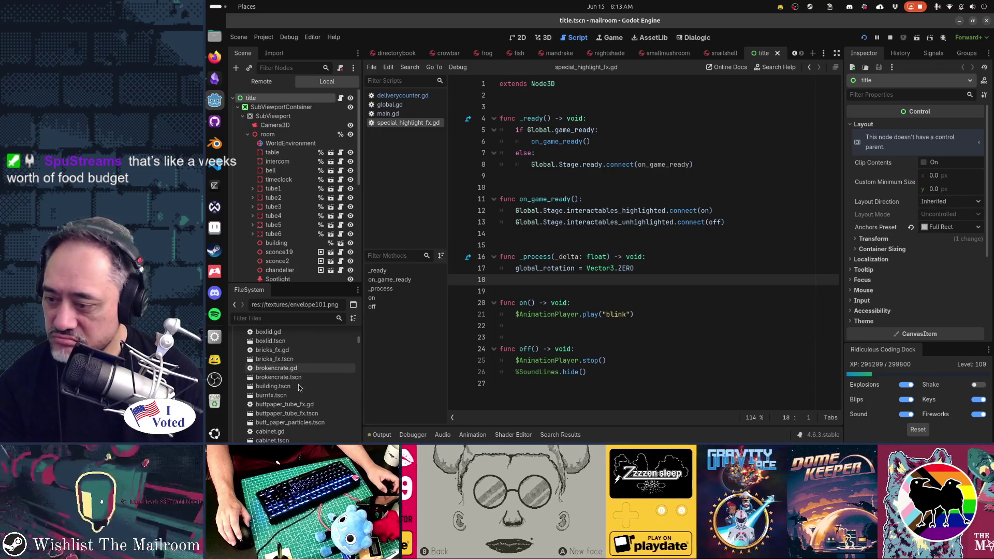
{"action": "scroll", "coordinate": [299, 388], "scroll_direction": "down", "scroll_amount": 3}
{"action": "scroll", "coordinate": [298, 388], "scroll_direction": "down", "scroll_amount": 4}
{"action": "scroll", "coordinate": [300, 396], "scroll_direction": "down", "scroll_amount": 4}
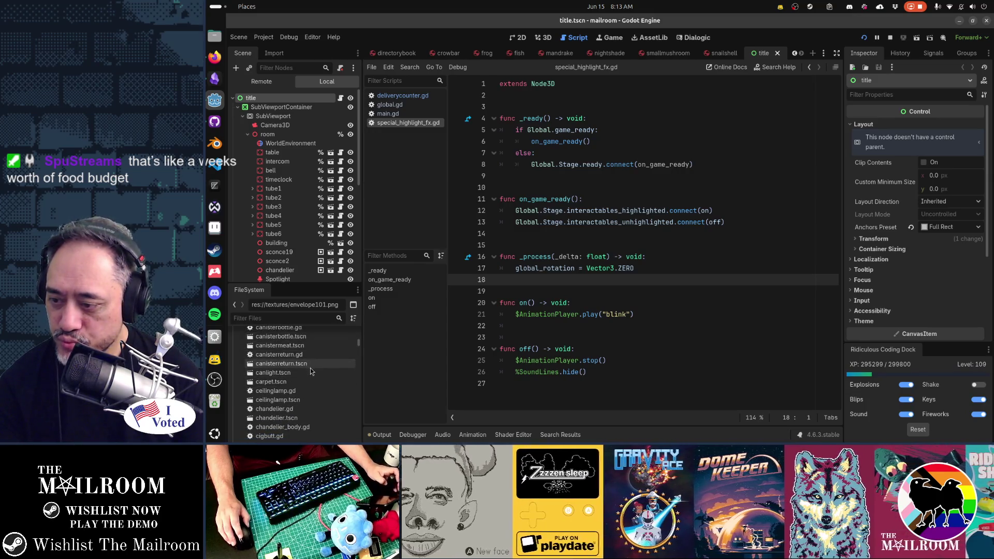
{"action": "scroll", "coordinate": [314, 392], "scroll_direction": "down", "scroll_amount": 2}
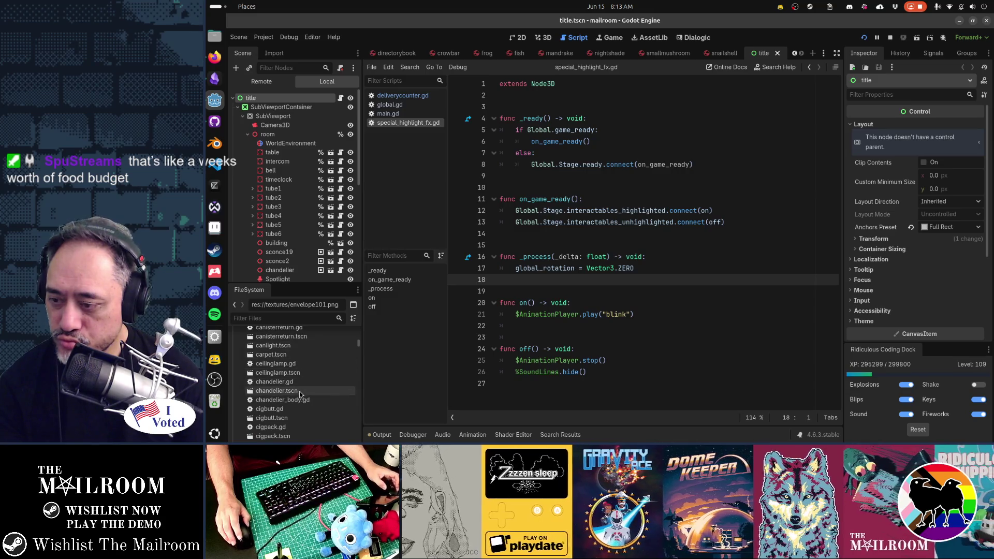
{"action": "scroll", "coordinate": [300, 394], "scroll_direction": "down", "scroll_amount": 2}
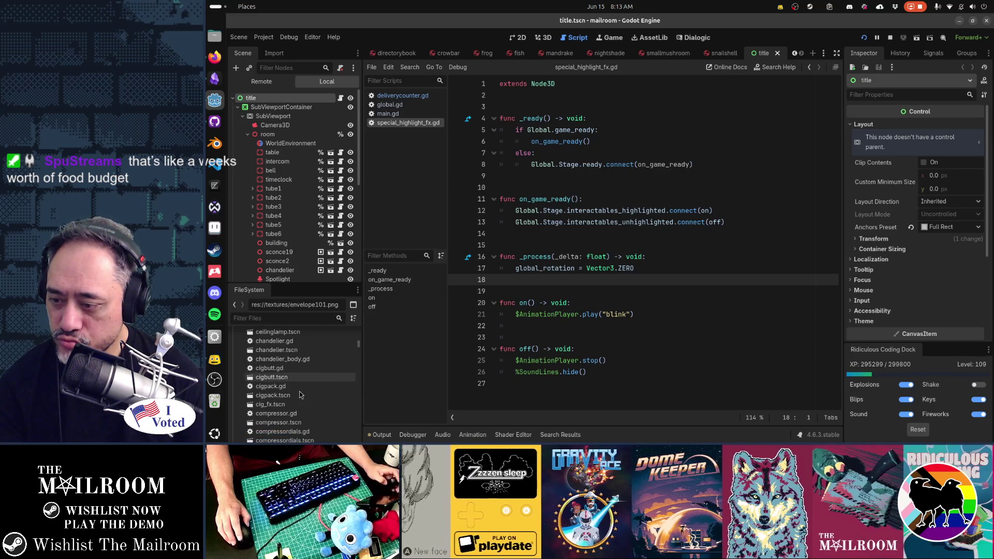
{"action": "scroll", "coordinate": [300, 395], "scroll_direction": "down", "scroll_amount": 4}
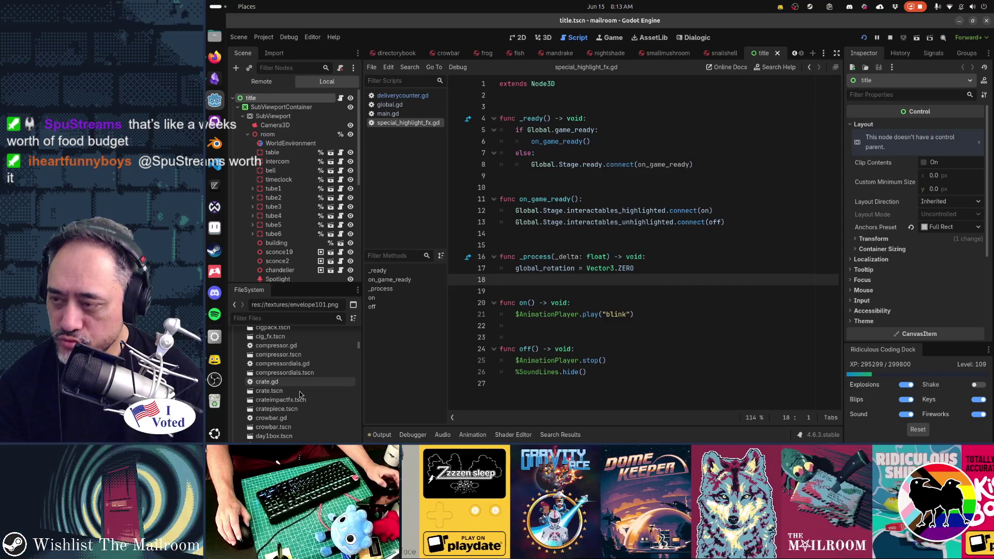
Add the card 'Replace placeholder art in apt' atop Obsidian's Mailroom TODO backlog, then return to Godot.
{"action": "key", "text": "alt+Tab"}
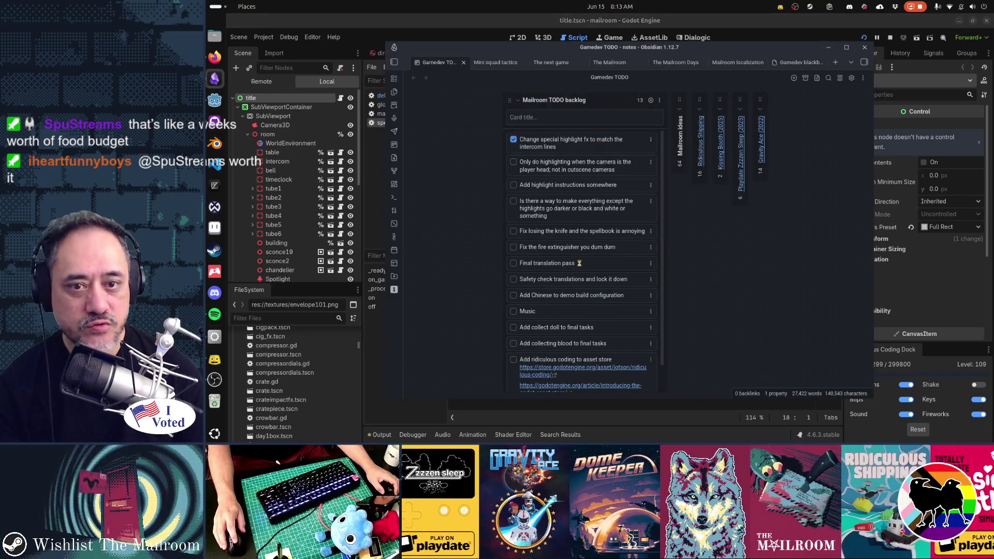
{"action": "left_click", "coordinate": [607, 115]}
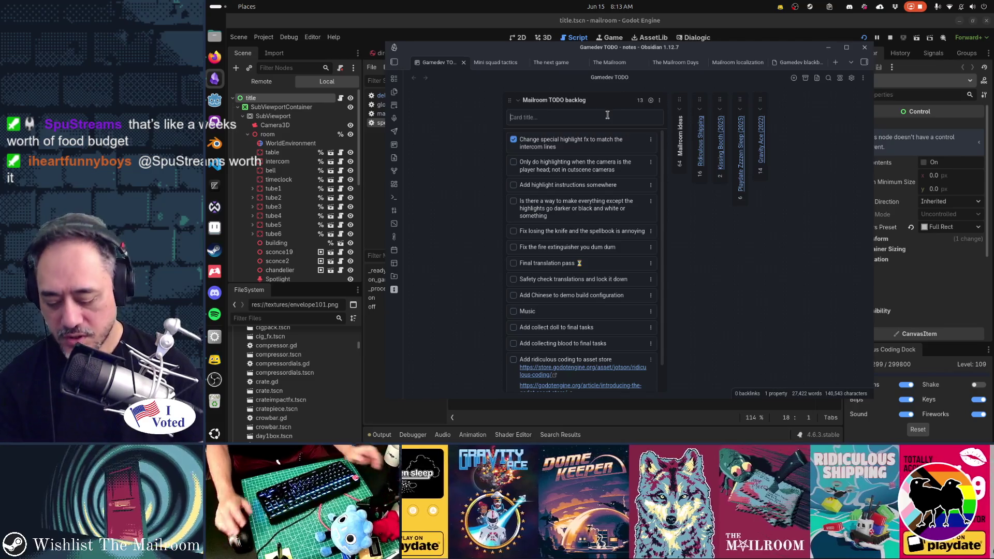
{"action": "type", "text": "Replace placeholder art in ap"}
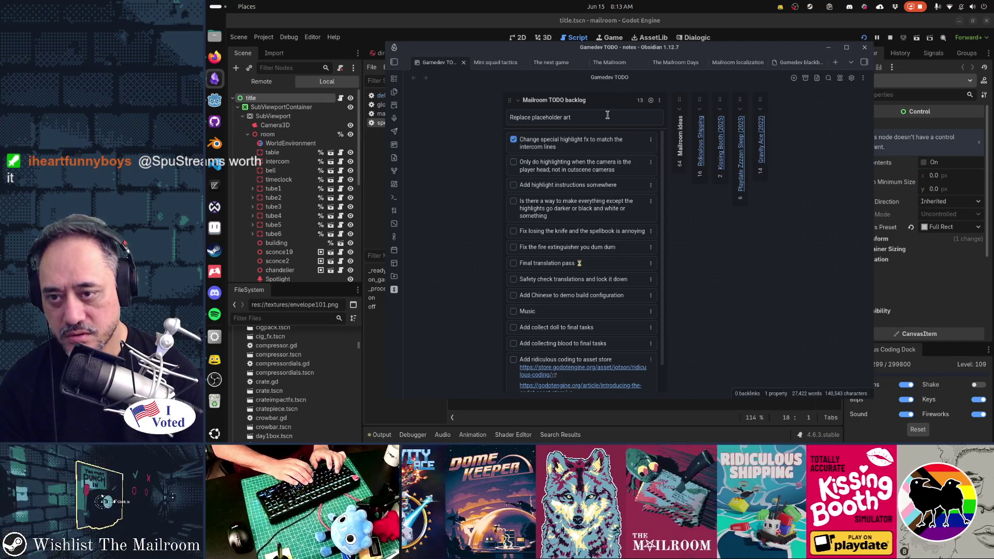
{"action": "type", "text": "t"}
{"action": "key", "text": "Return"}
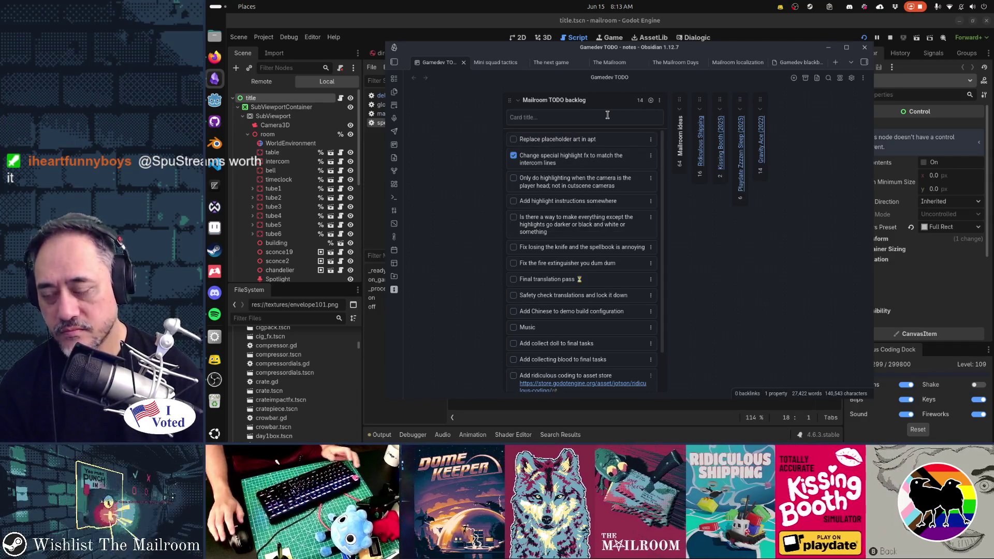
{"action": "left_click", "coordinate": [495, 30]}
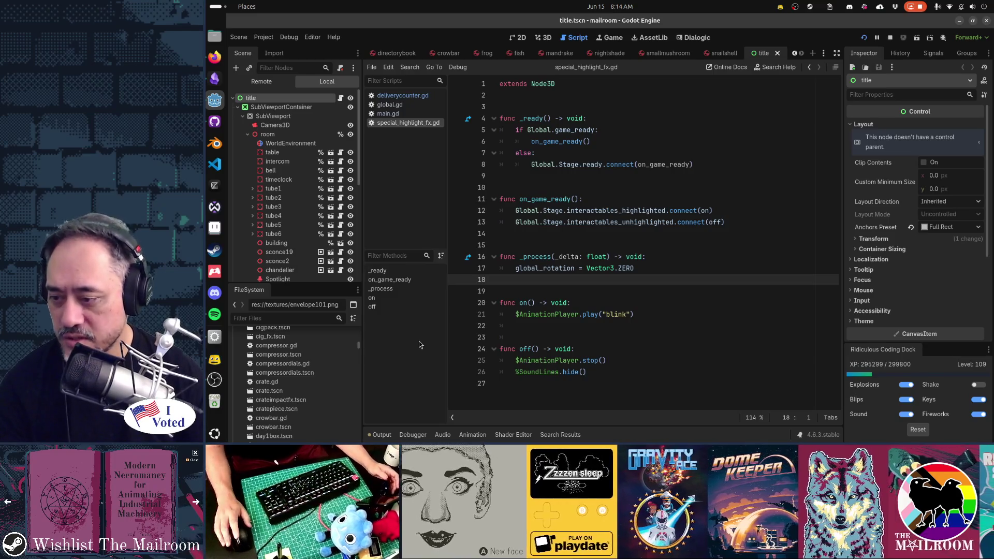
Read through special_highlight_fx.gd's ready, on and off functions, then select key.tscn among the props.
{"action": "scroll", "coordinate": [309, 384], "scroll_direction": "down", "scroll_amount": 1}
{"action": "scroll", "coordinate": [310, 386], "scroll_direction": "down", "scroll_amount": 1}
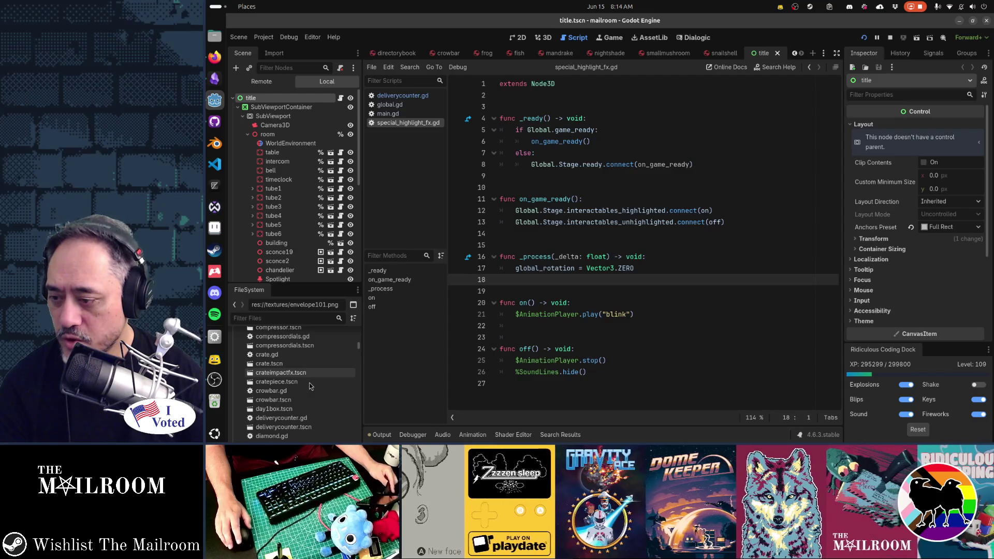
{"action": "scroll", "coordinate": [309, 383], "scroll_direction": "down", "scroll_amount": 1}
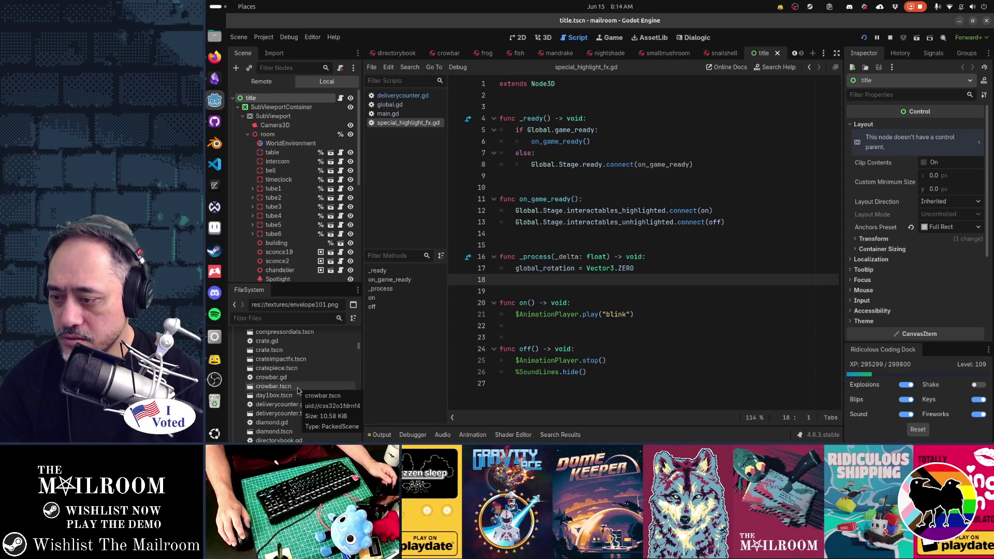
{"action": "scroll", "coordinate": [298, 391], "scroll_direction": "down", "scroll_amount": 2}
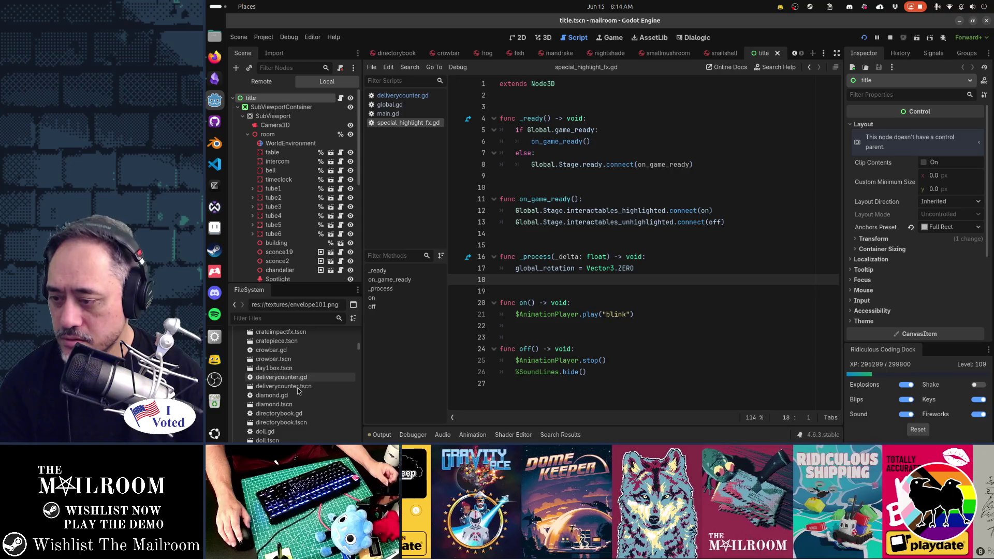
{"action": "scroll", "coordinate": [297, 388], "scroll_direction": "down", "scroll_amount": 1}
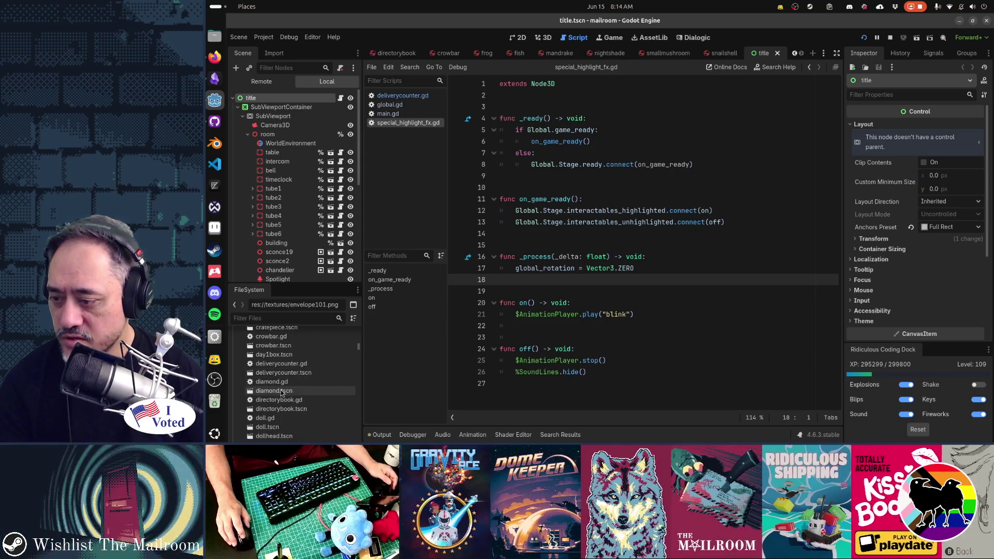
{"action": "scroll", "coordinate": [290, 381], "scroll_direction": "down", "scroll_amount": 3}
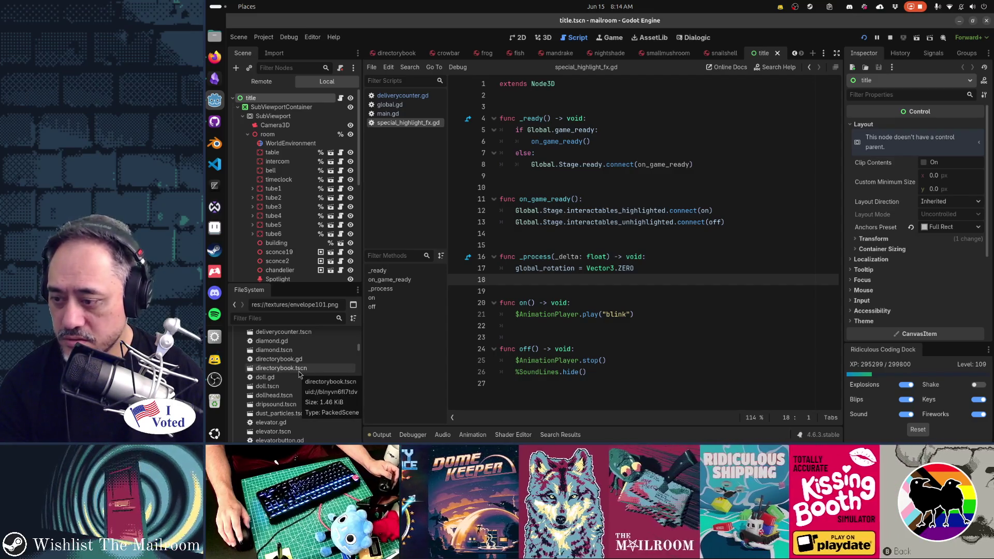
{"action": "scroll", "coordinate": [299, 373], "scroll_direction": "down", "scroll_amount": 3}
{"action": "scroll", "coordinate": [311, 372], "scroll_direction": "down", "scroll_amount": 3}
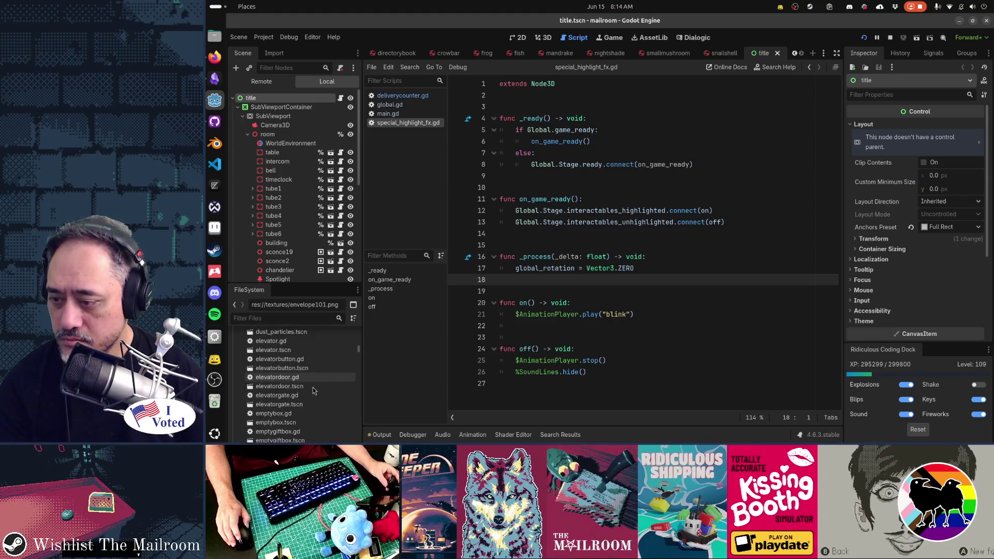
{"action": "scroll", "coordinate": [313, 391], "scroll_direction": "down", "scroll_amount": 2}
{"action": "scroll", "coordinate": [314, 391], "scroll_direction": "down", "scroll_amount": 3}
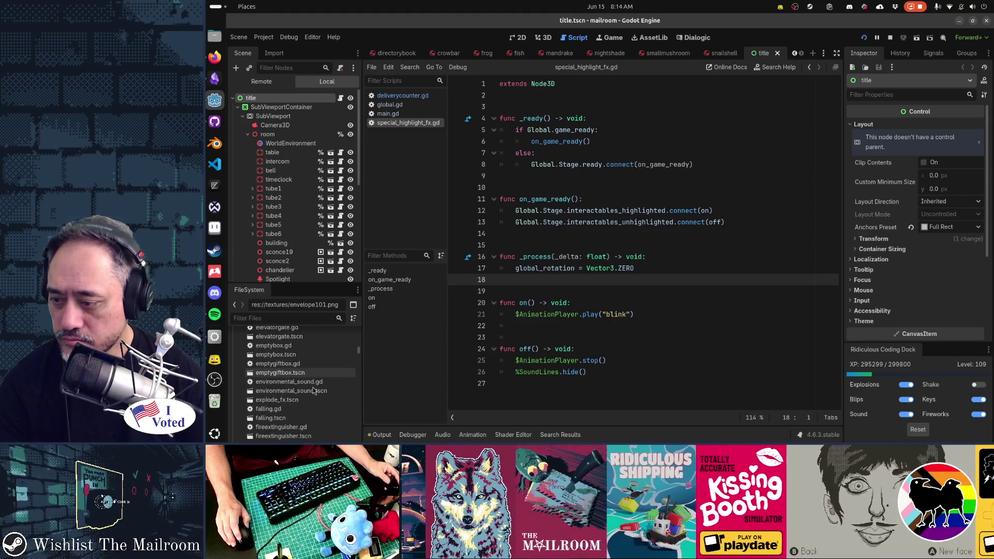
{"action": "scroll", "coordinate": [313, 391], "scroll_direction": "down", "scroll_amount": 2}
{"action": "scroll", "coordinate": [313, 391], "scroll_direction": "down", "scroll_amount": 2}
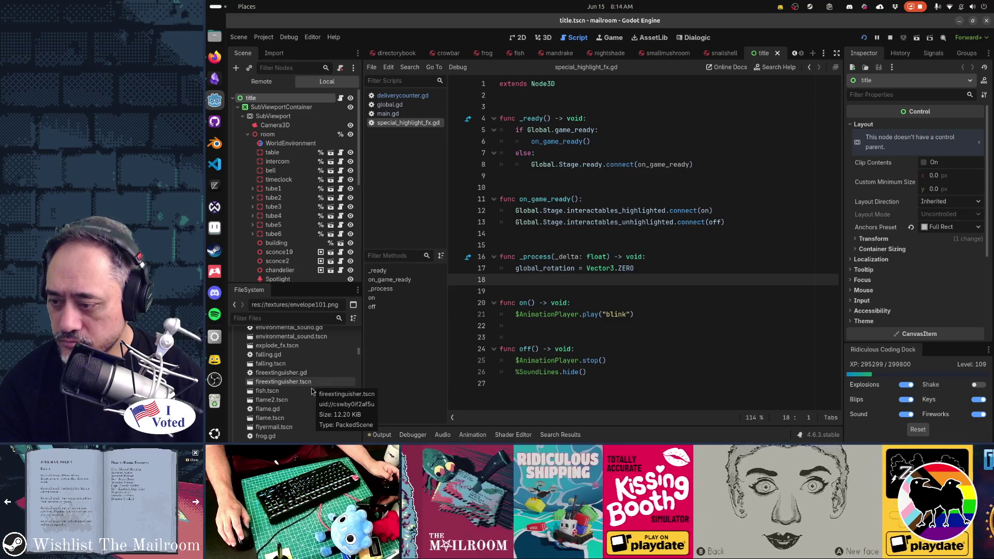
{"action": "scroll", "coordinate": [310, 403], "scroll_direction": "down", "scroll_amount": 3}
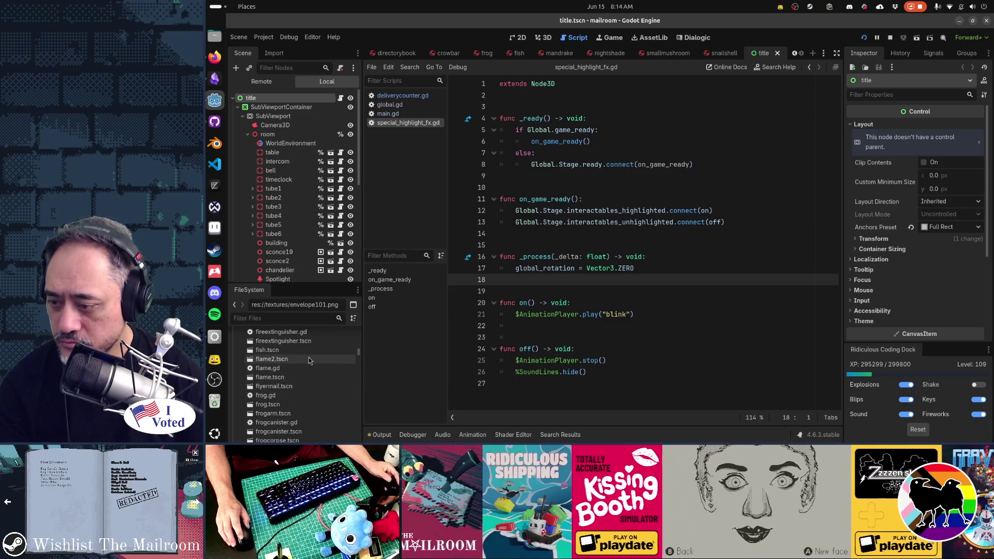
{"action": "scroll", "coordinate": [311, 398], "scroll_direction": "down", "scroll_amount": 2}
{"action": "scroll", "coordinate": [310, 396], "scroll_direction": "down", "scroll_amount": 2}
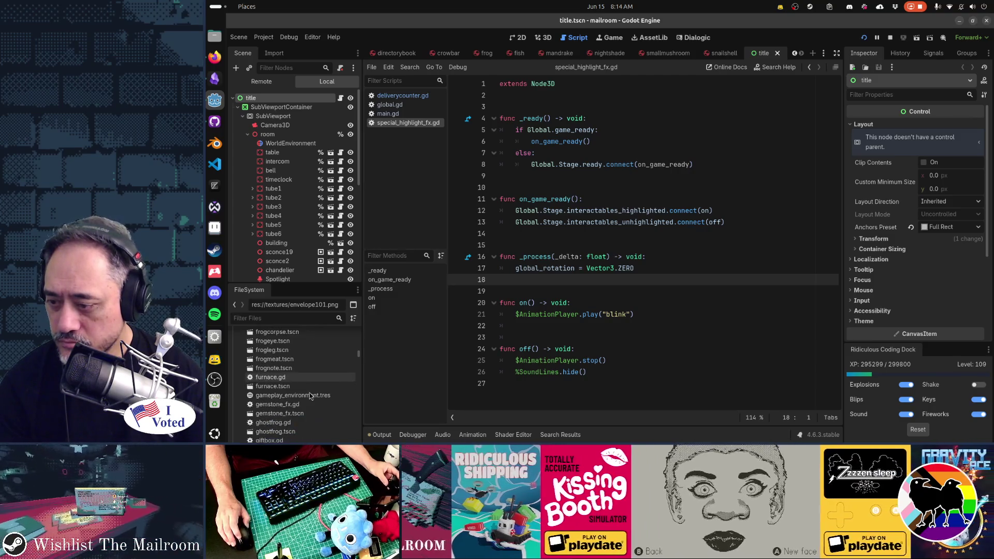
{"action": "scroll", "coordinate": [311, 396], "scroll_direction": "down", "scroll_amount": 2}
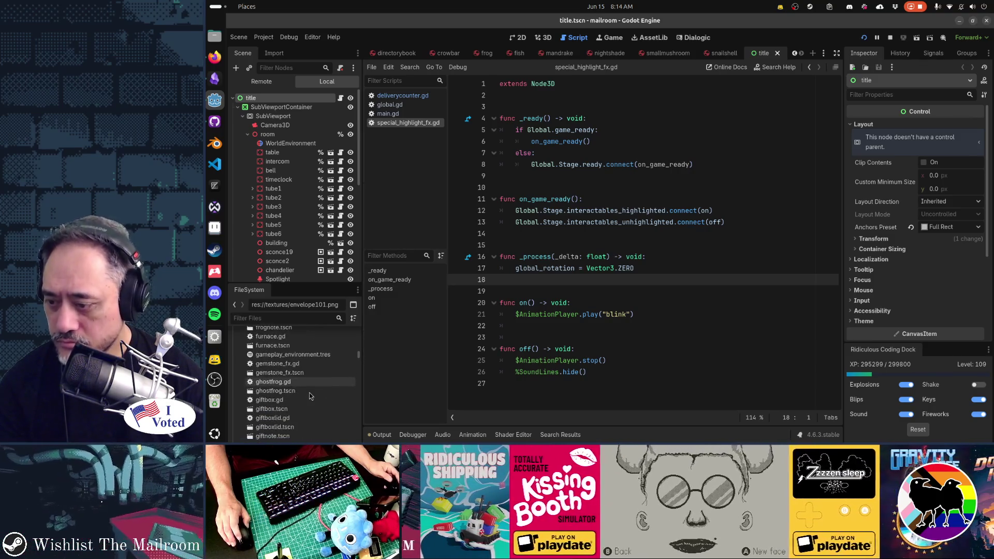
{"action": "scroll", "coordinate": [310, 396], "scroll_direction": "down", "scroll_amount": 2}
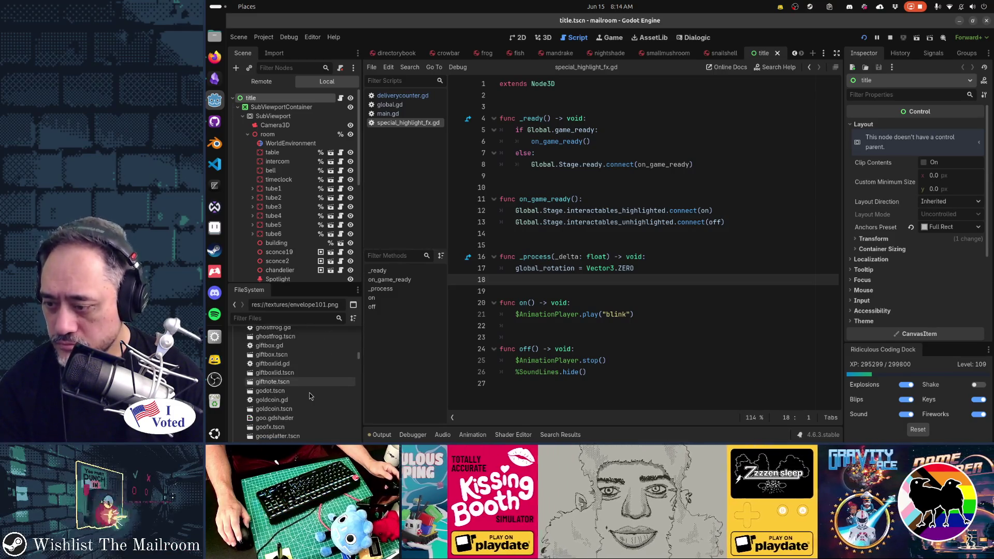
{"action": "scroll", "coordinate": [310, 396], "scroll_direction": "down", "scroll_amount": 2}
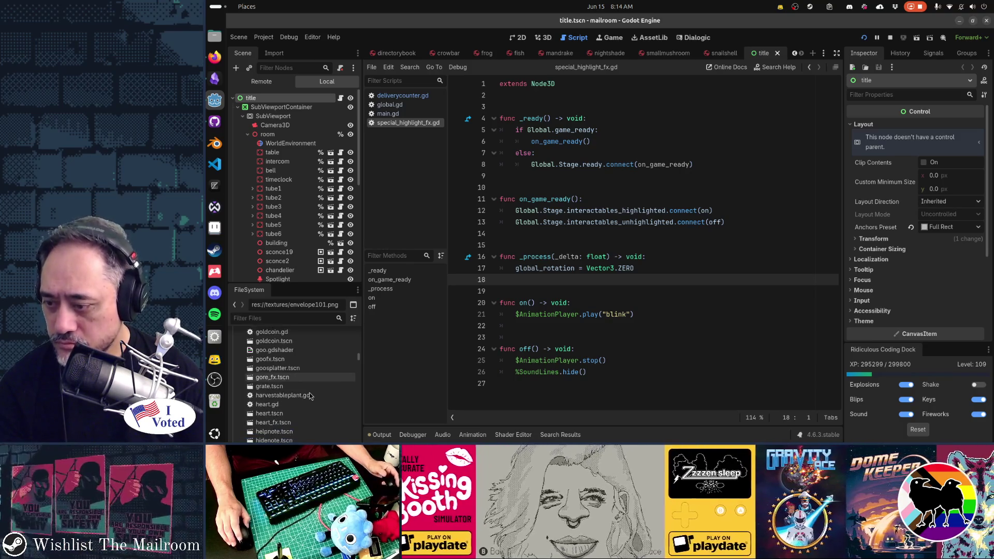
{"action": "scroll", "coordinate": [310, 396], "scroll_direction": "down", "scroll_amount": 2}
{"action": "scroll", "coordinate": [310, 396], "scroll_direction": "down", "scroll_amount": 3}
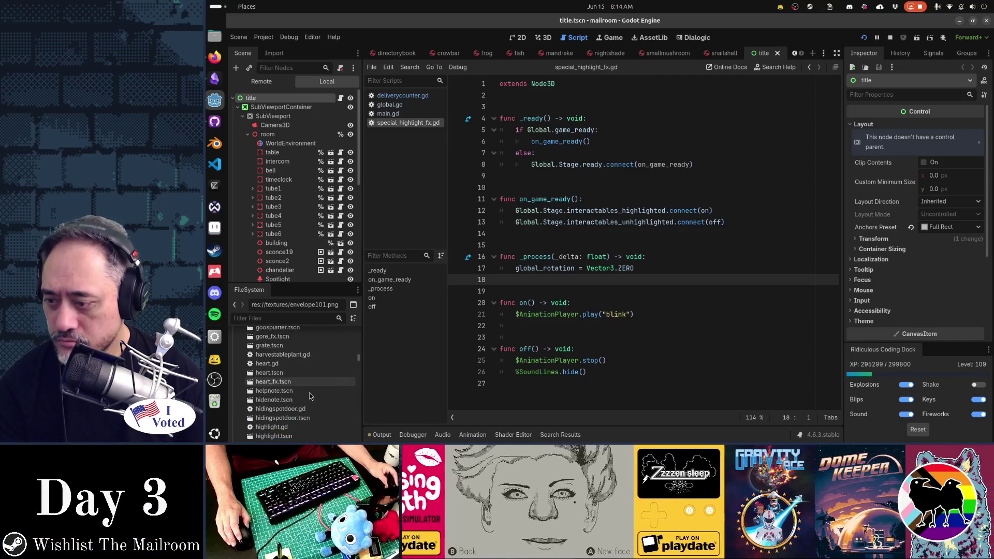
{"action": "scroll", "coordinate": [311, 396], "scroll_direction": "down", "scroll_amount": 1}
{"action": "scroll", "coordinate": [310, 396], "scroll_direction": "down", "scroll_amount": 2}
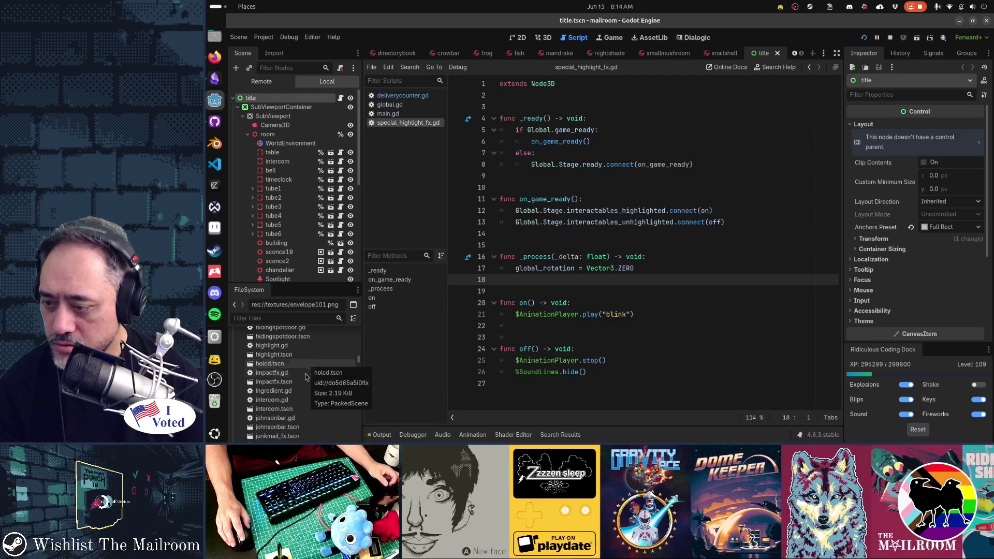
{"action": "scroll", "coordinate": [309, 399], "scroll_direction": "down", "scroll_amount": 2}
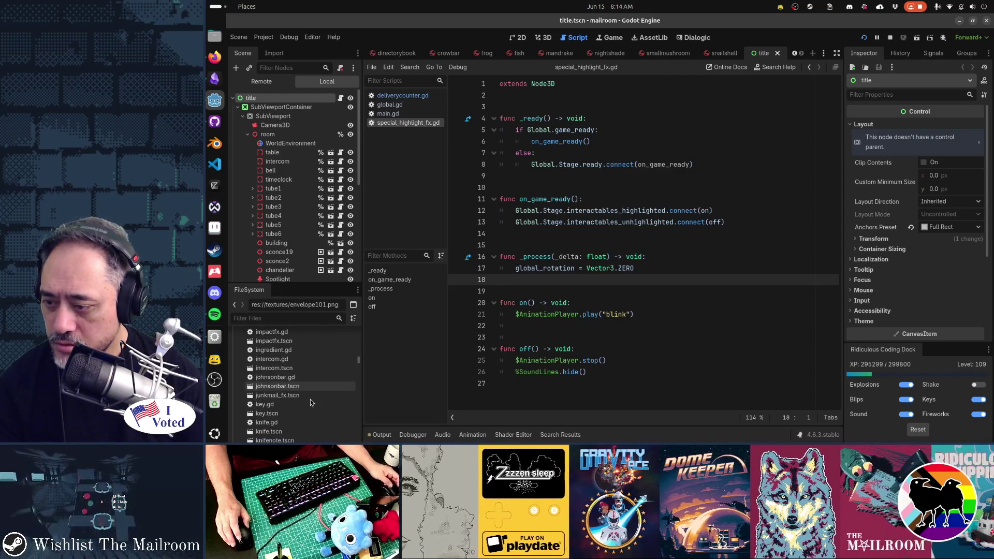
{"action": "scroll", "coordinate": [311, 402], "scroll_direction": "down", "scroll_amount": 1}
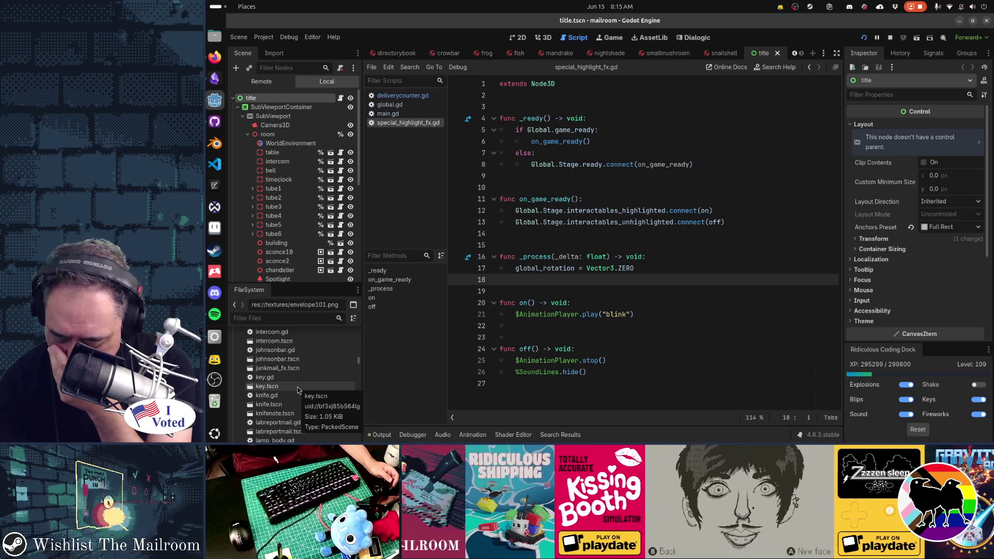
{"action": "left_click", "coordinate": [298, 387]}
Add a SpecialHighlightFx node copied from the crowbar scene into key.tscn and save it.
{"action": "double_click", "coordinate": [297, 387]}
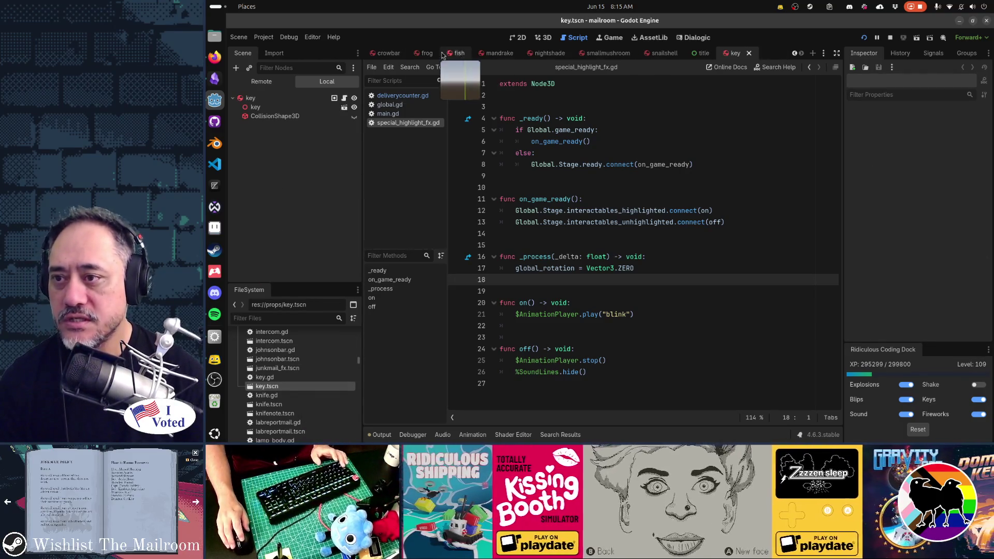
{"action": "left_click", "coordinate": [388, 53]}
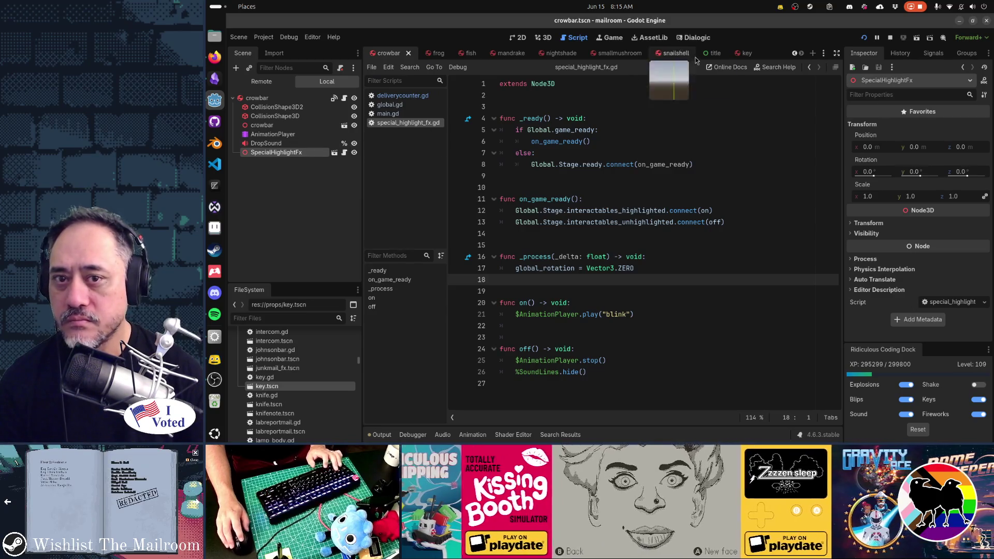
{"action": "left_click", "coordinate": [745, 52]}
{"action": "key", "text": "ctrl+s"}
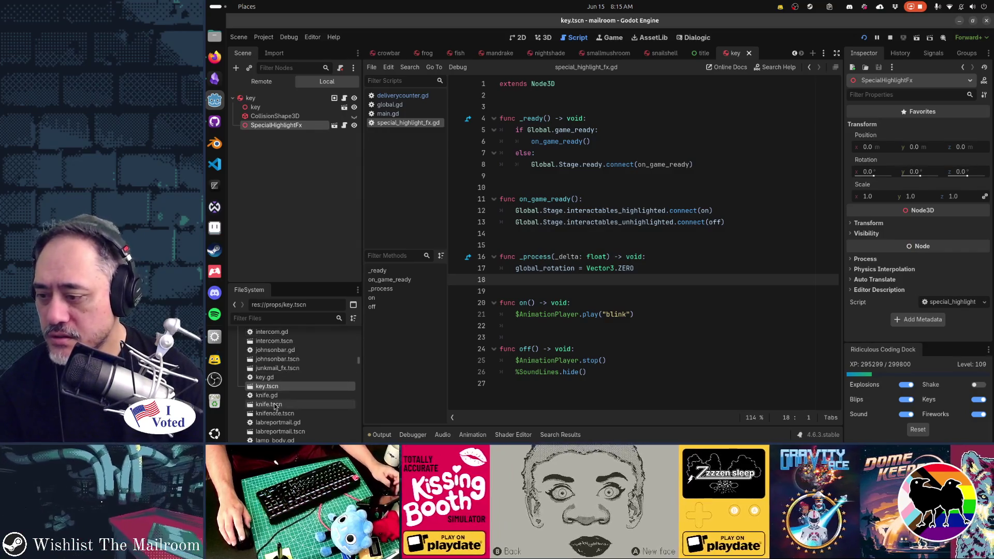
{"action": "scroll", "coordinate": [274, 407], "scroll_direction": "down", "scroll_amount": 3}
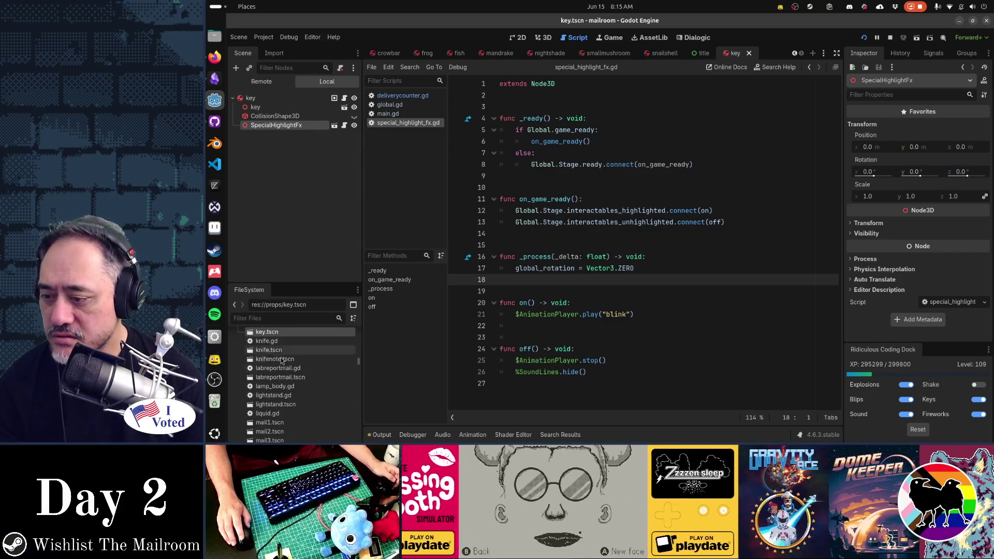
{"action": "scroll", "coordinate": [282, 365], "scroll_direction": "down", "scroll_amount": 4}
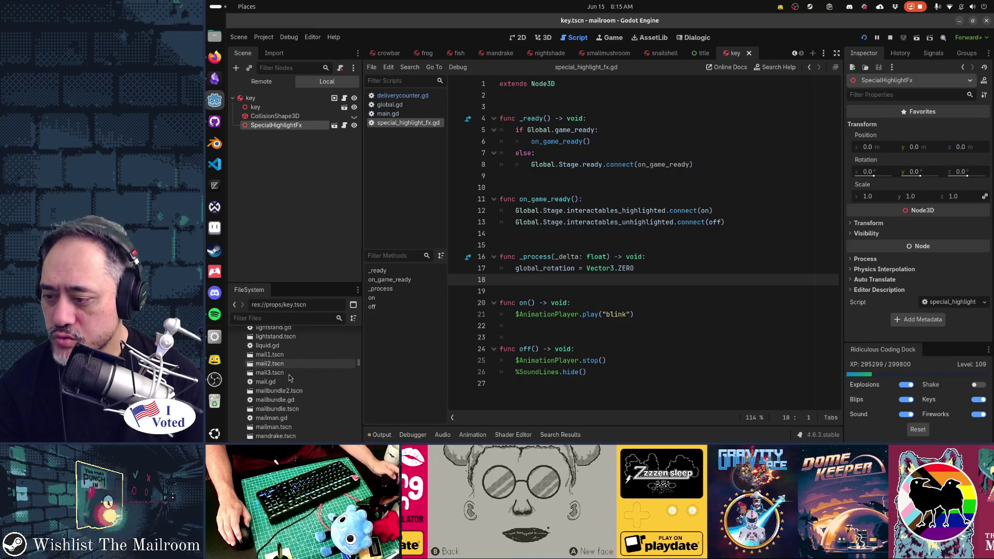
{"action": "scroll", "coordinate": [289, 378], "scroll_direction": "down", "scroll_amount": 2}
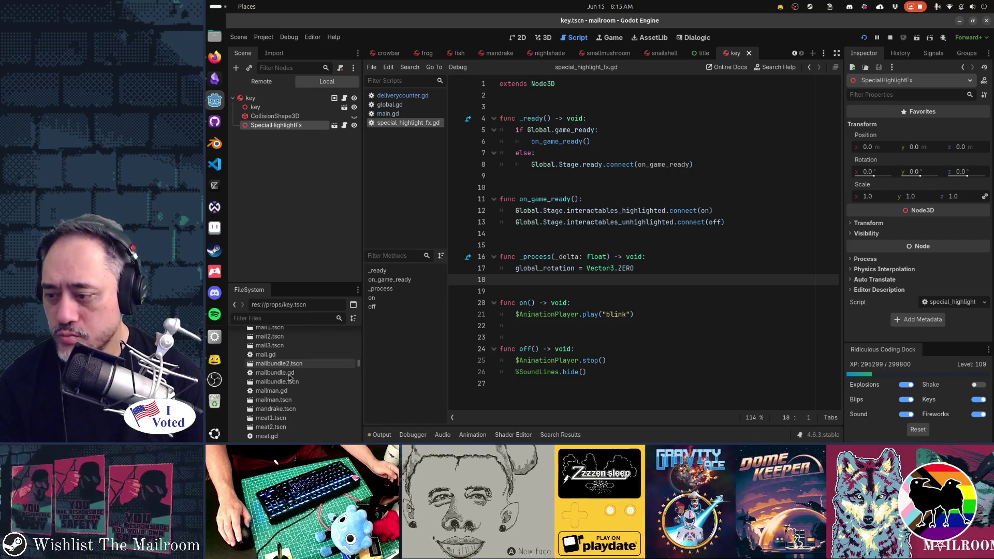
{"action": "scroll", "coordinate": [290, 378], "scroll_direction": "down", "scroll_amount": 1}
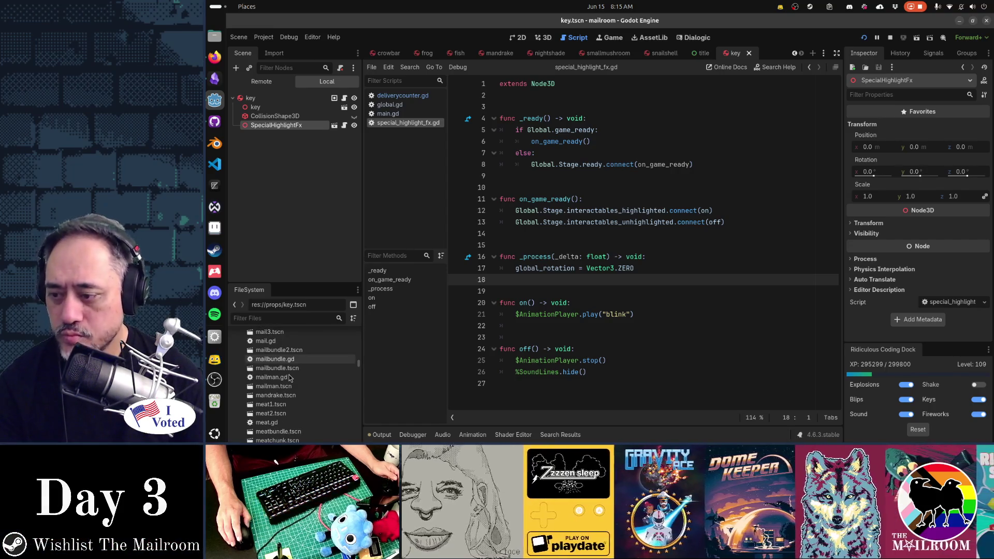
{"action": "scroll", "coordinate": [289, 378], "scroll_direction": "down", "scroll_amount": 5}
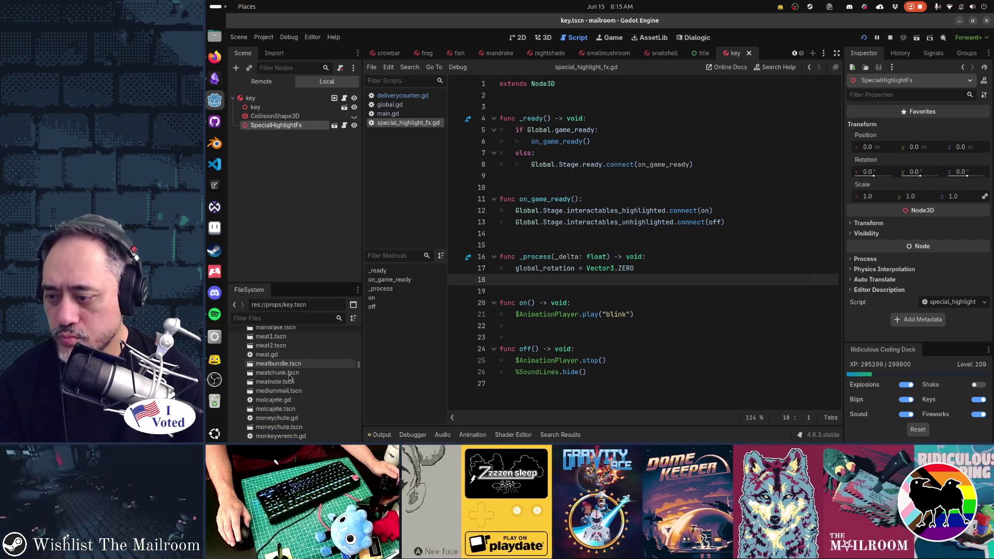
{"action": "scroll", "coordinate": [290, 378], "scroll_direction": "down", "scroll_amount": 1}
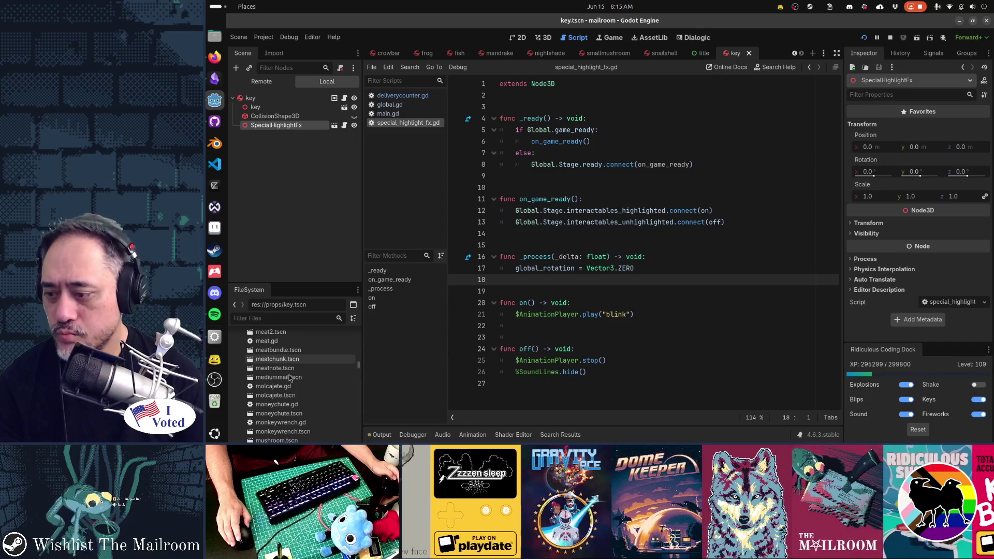
{"action": "scroll", "coordinate": [290, 378], "scroll_direction": "down", "scroll_amount": 2}
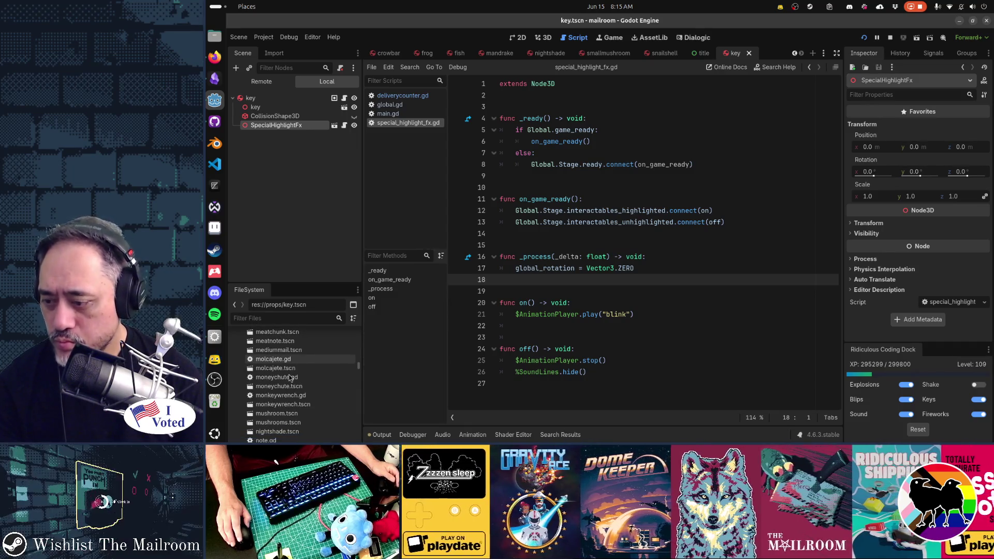
{"action": "scroll", "coordinate": [290, 378], "scroll_direction": "down", "scroll_amount": 1}
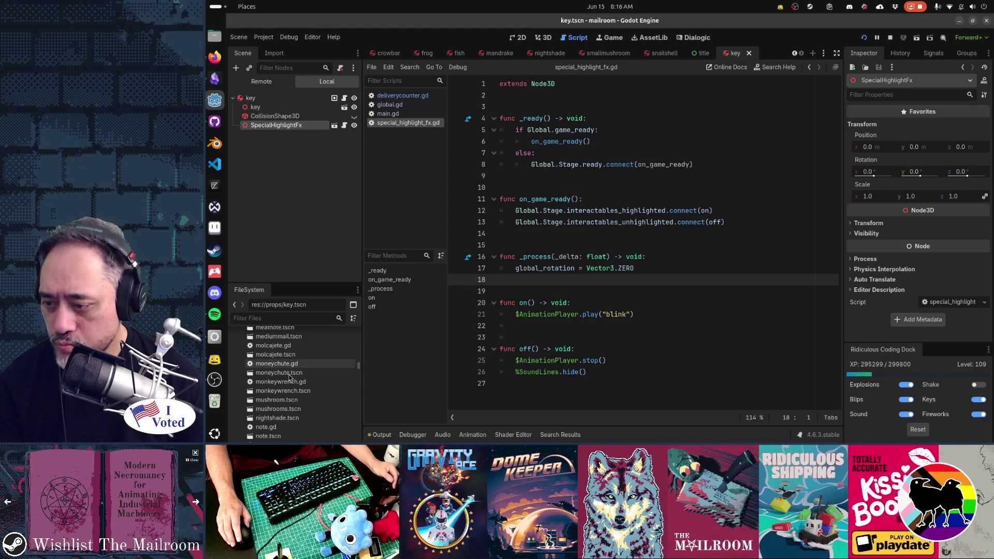
{"action": "scroll", "coordinate": [290, 378], "scroll_direction": "down", "scroll_amount": 2}
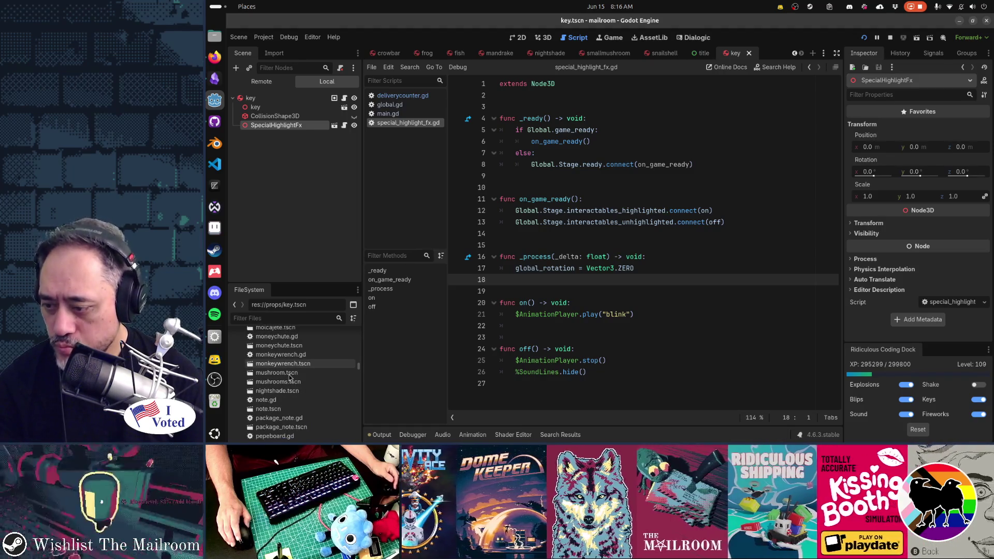
{"action": "scroll", "coordinate": [290, 377], "scroll_direction": "down", "scroll_amount": 2}
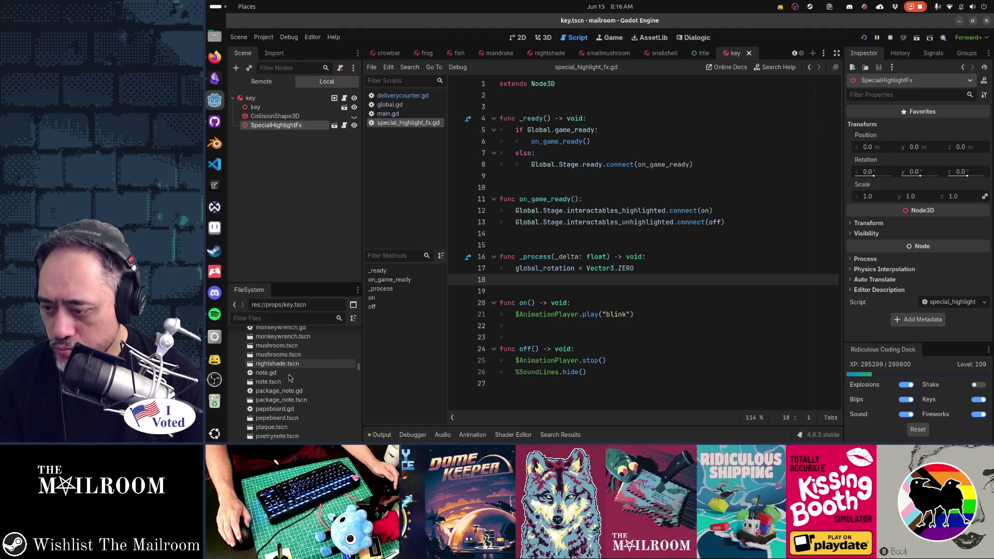
{"action": "scroll", "coordinate": [289, 377], "scroll_direction": "down", "scroll_amount": 2}
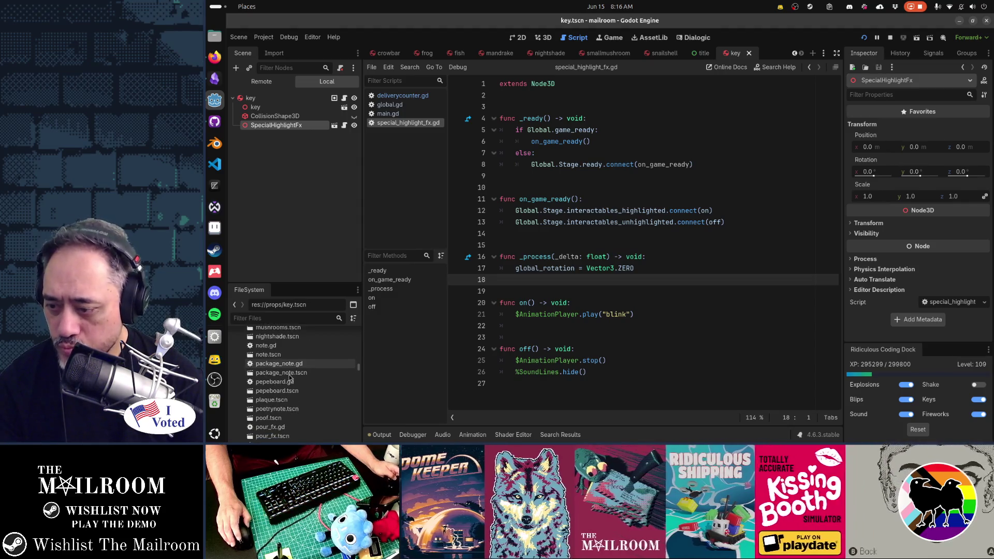
{"action": "scroll", "coordinate": [290, 378], "scroll_direction": "down", "scroll_amount": 2}
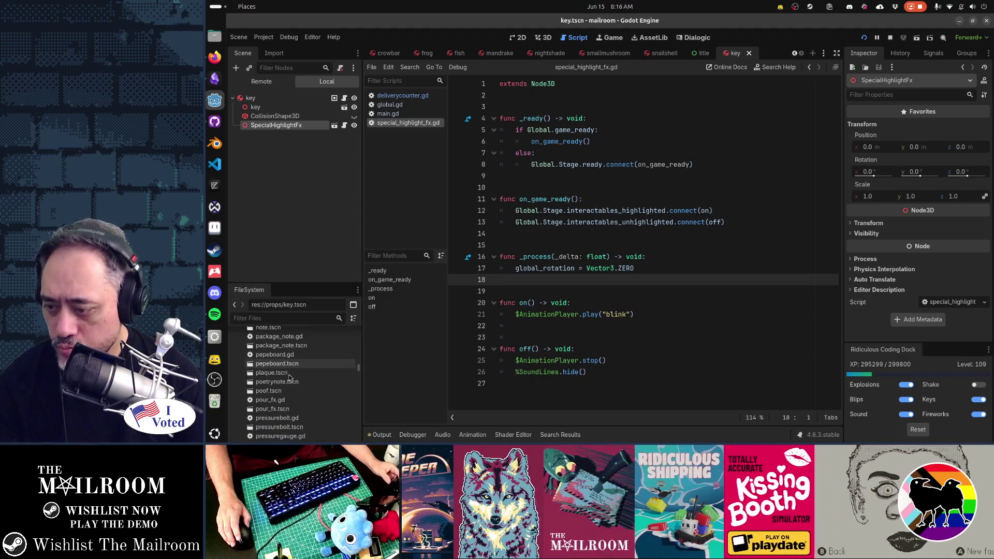
{"action": "scroll", "coordinate": [289, 377], "scroll_direction": "down", "scroll_amount": 5}
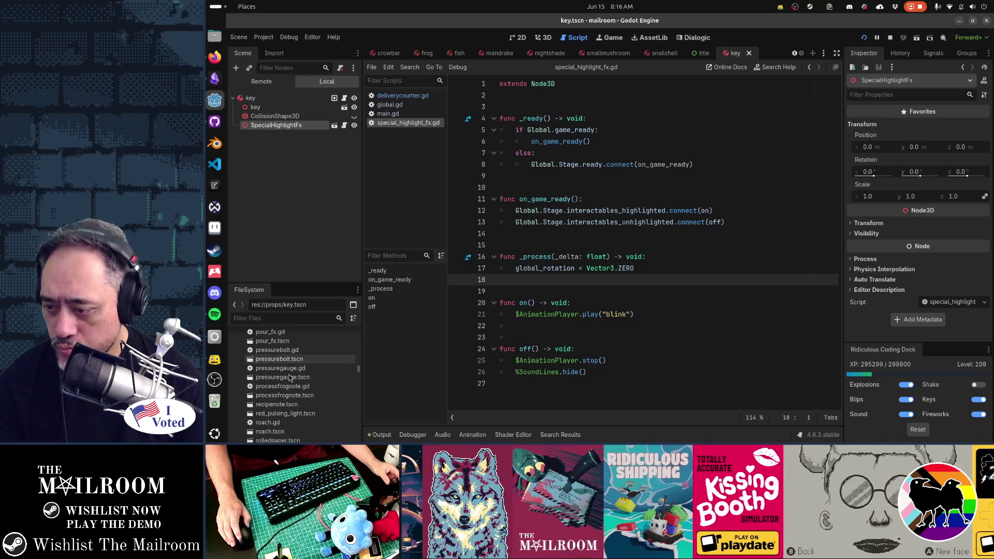
{"action": "scroll", "coordinate": [290, 377], "scroll_direction": "down", "scroll_amount": 3}
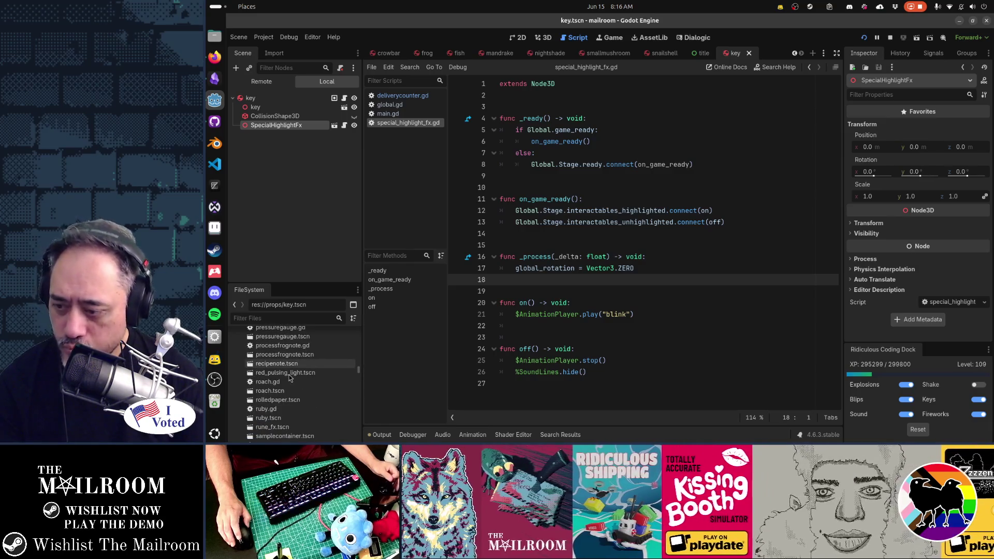
{"action": "scroll", "coordinate": [289, 377], "scroll_direction": "down", "scroll_amount": 3}
{"action": "scroll", "coordinate": [289, 378], "scroll_direction": "down", "scroll_amount": 3}
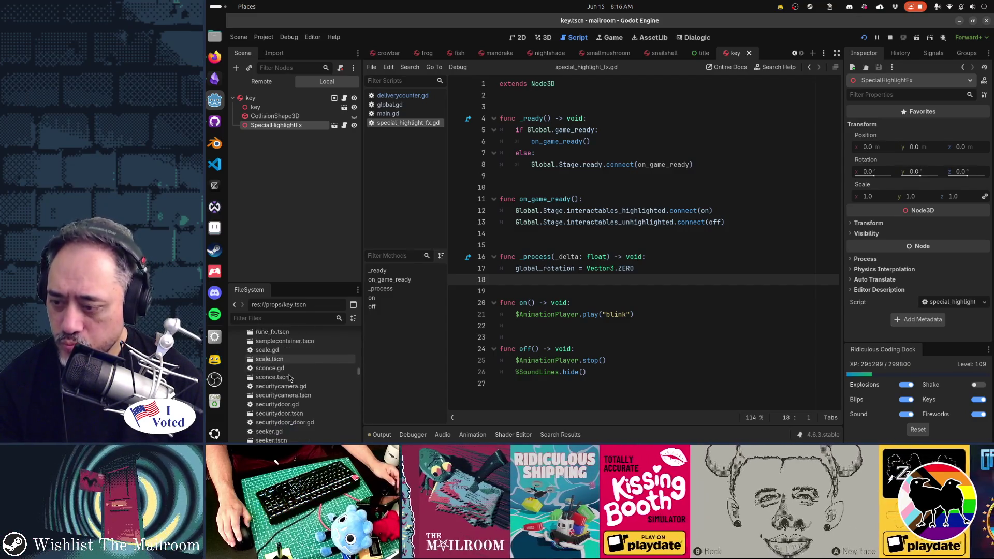
{"action": "scroll", "coordinate": [290, 377], "scroll_direction": "down", "scroll_amount": 2}
{"action": "scroll", "coordinate": [289, 378], "scroll_direction": "down", "scroll_amount": 1}
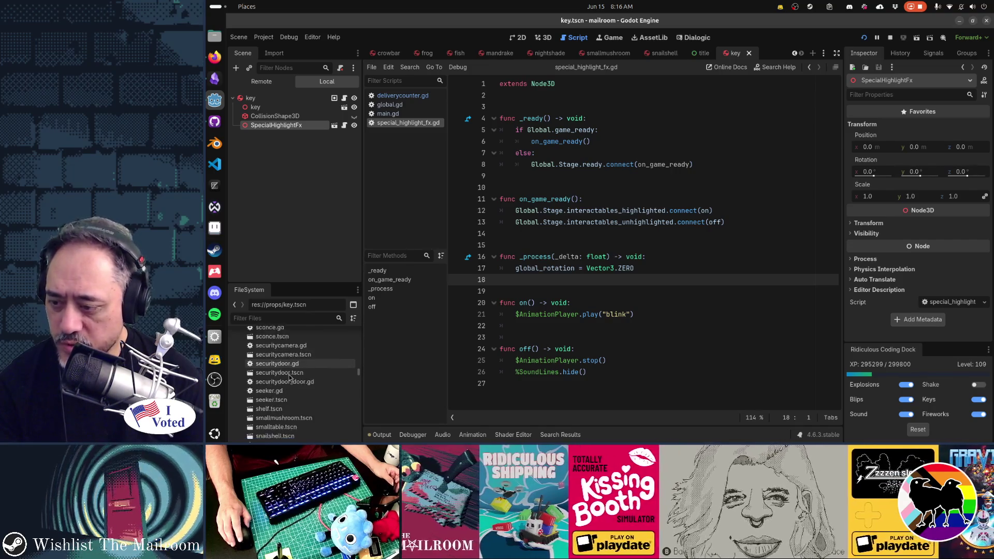
{"action": "scroll", "coordinate": [290, 378], "scroll_direction": "down", "scroll_amount": 2}
{"action": "scroll", "coordinate": [290, 377], "scroll_direction": "down", "scroll_amount": 2}
{"action": "scroll", "coordinate": [289, 377], "scroll_direction": "down", "scroll_amount": 2}
{"action": "scroll", "coordinate": [289, 378], "scroll_direction": "down", "scroll_amount": 2}
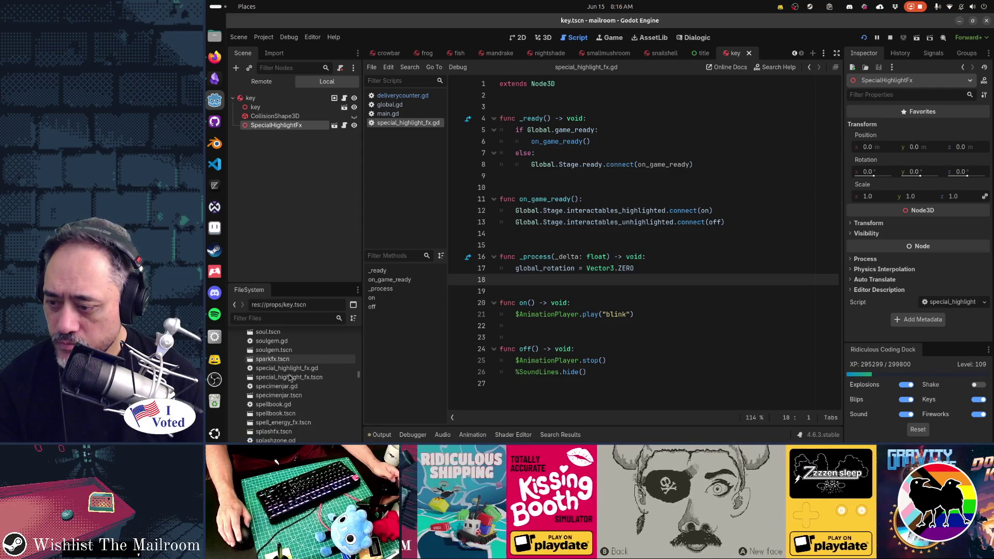
{"action": "scroll", "coordinate": [289, 377], "scroll_direction": "down", "scroll_amount": 2}
{"action": "scroll", "coordinate": [291, 378], "scroll_direction": "down", "scroll_amount": 2}
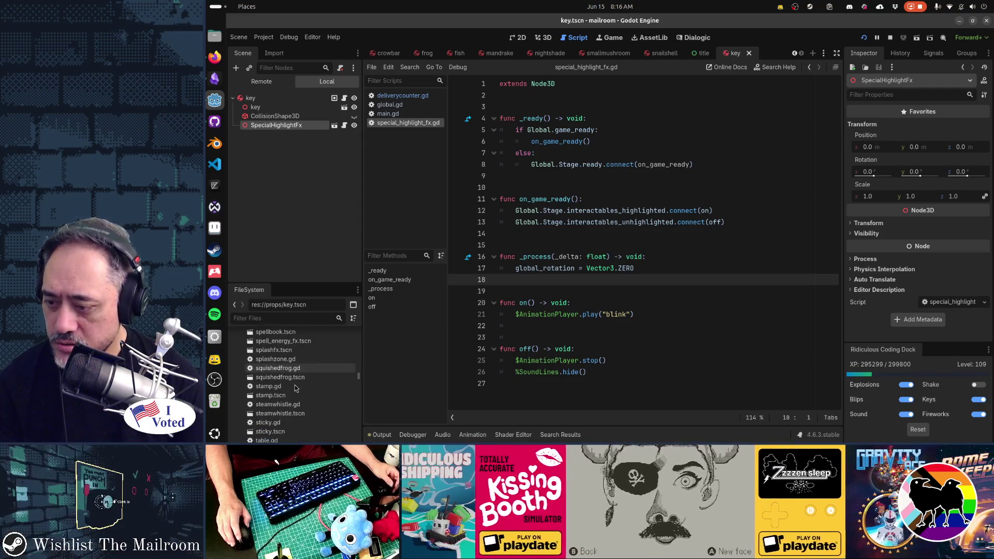
{"action": "scroll", "coordinate": [296, 388], "scroll_direction": "down", "scroll_amount": 2}
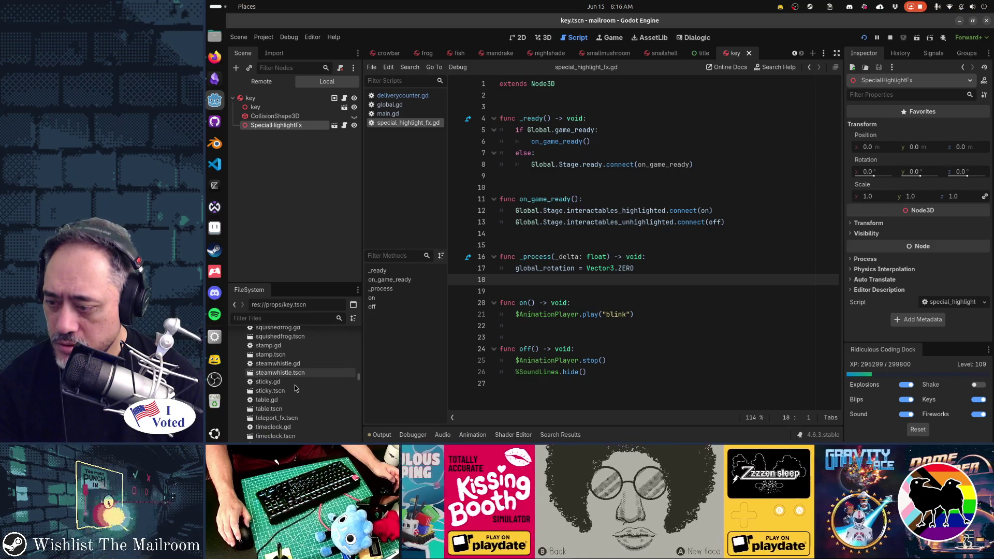
{"action": "scroll", "coordinate": [296, 388], "scroll_direction": "down", "scroll_amount": 2}
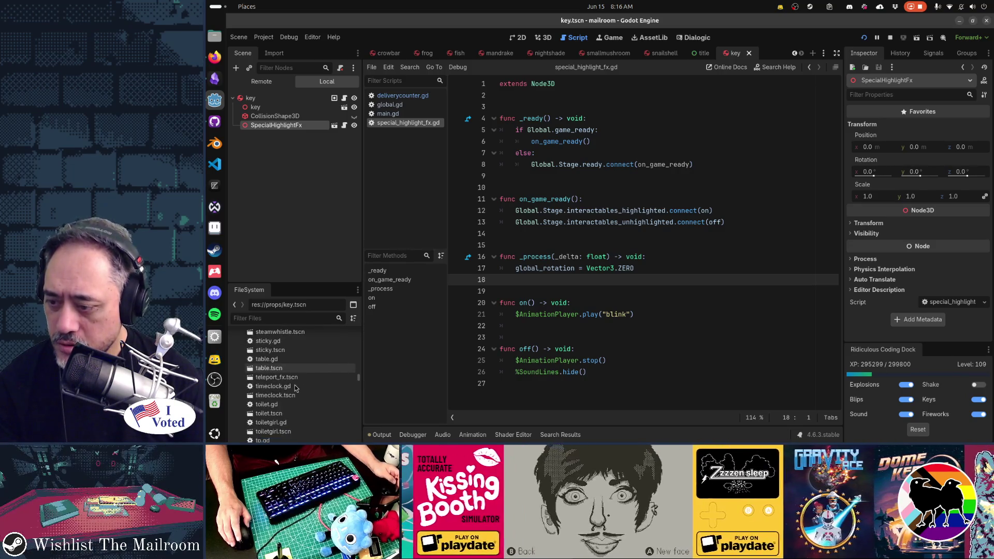
{"action": "scroll", "coordinate": [296, 388], "scroll_direction": "down", "scroll_amount": 2}
{"action": "scroll", "coordinate": [294, 384], "scroll_direction": "down", "scroll_amount": 2}
{"action": "scroll", "coordinate": [294, 384], "scroll_direction": "down", "scroll_amount": 1}
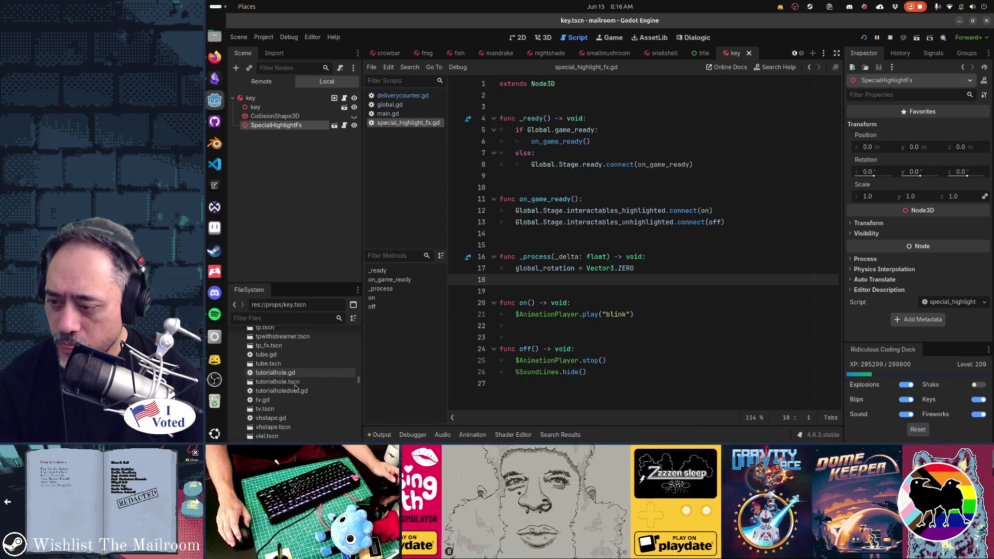
{"action": "scroll", "coordinate": [294, 384], "scroll_direction": "up", "scroll_amount": 3}
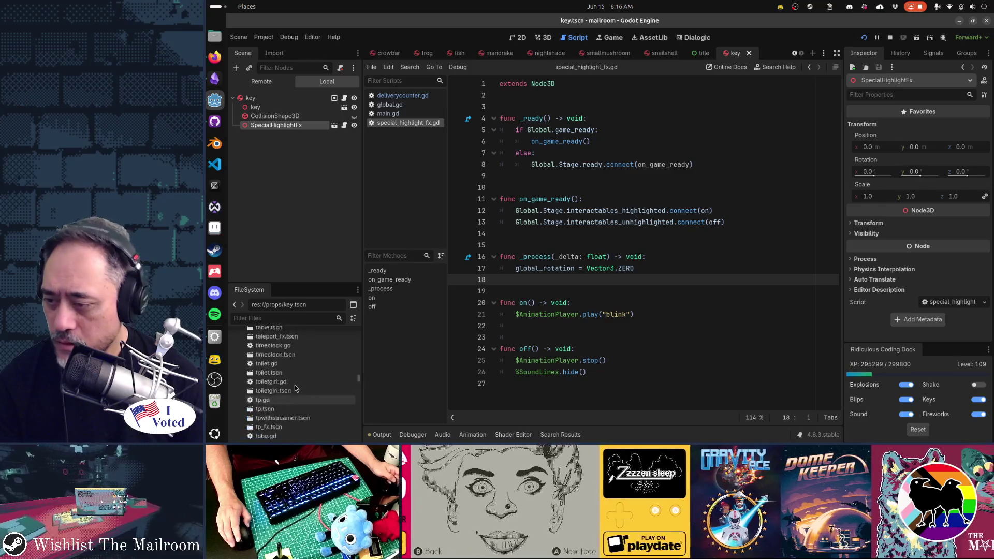
{"action": "scroll", "coordinate": [294, 384], "scroll_direction": "up", "scroll_amount": 15}
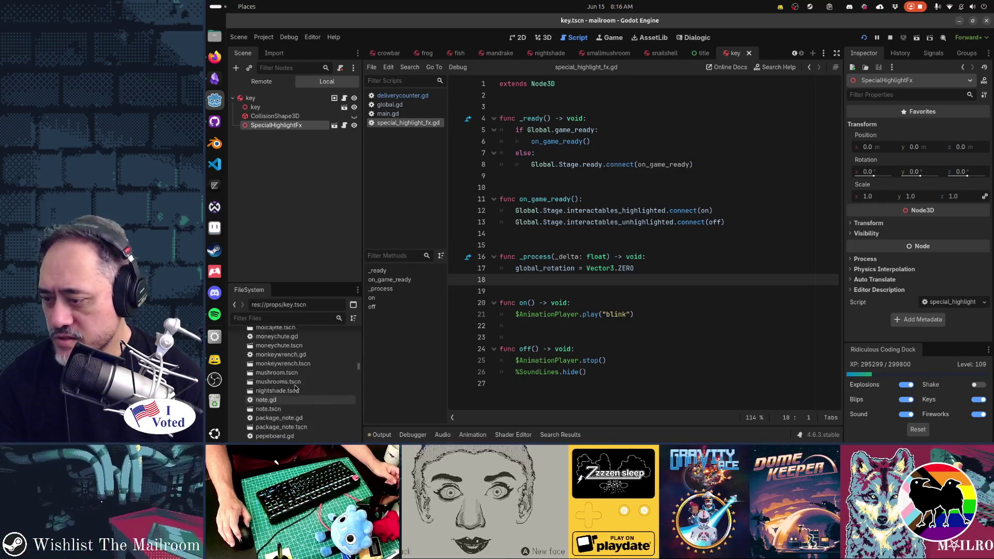
{"action": "scroll", "coordinate": [295, 386], "scroll_direction": "up", "scroll_amount": 8}
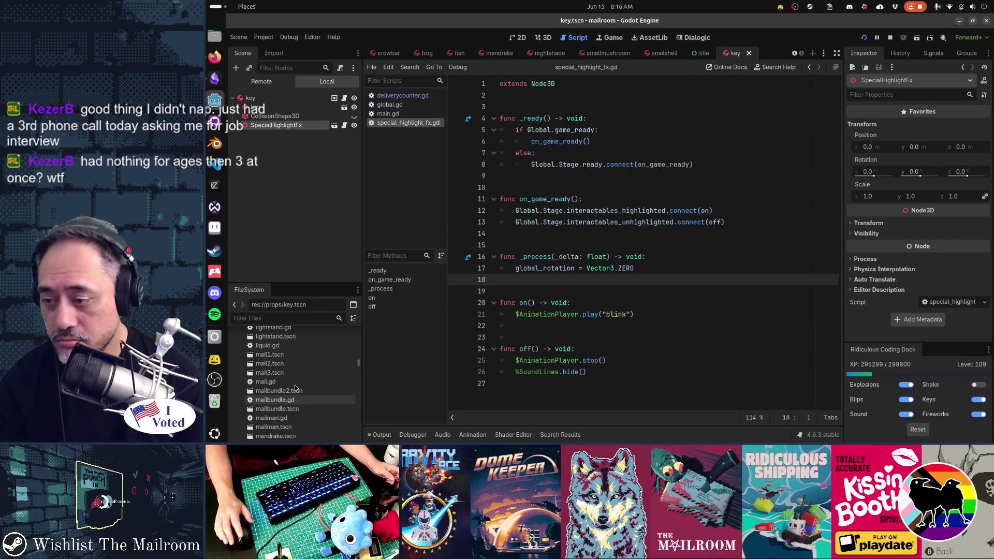
Open the mail1, mail2 and mail3 scenes and look at each one's tab.
{"action": "double_click", "coordinate": [272, 354]}
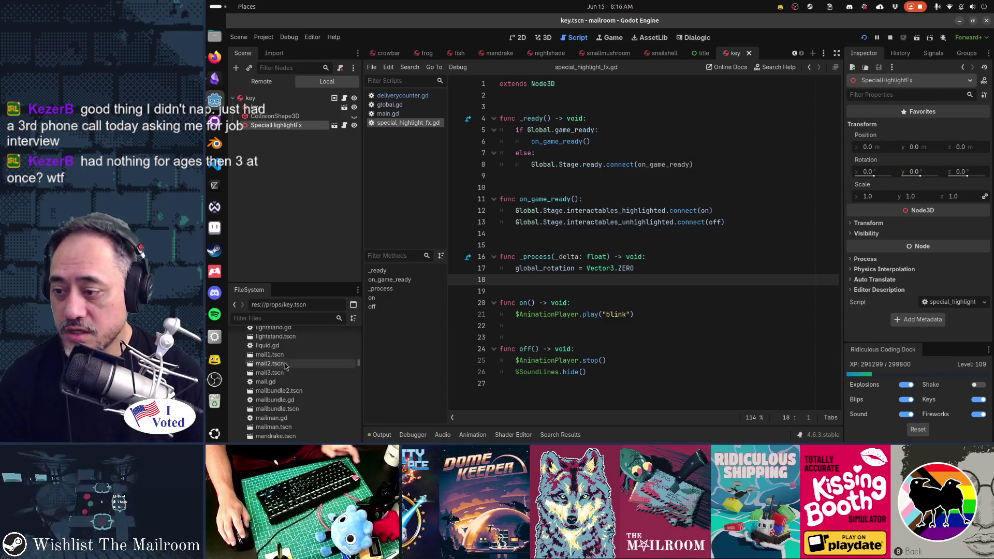
{"action": "double_click", "coordinate": [269, 363]}
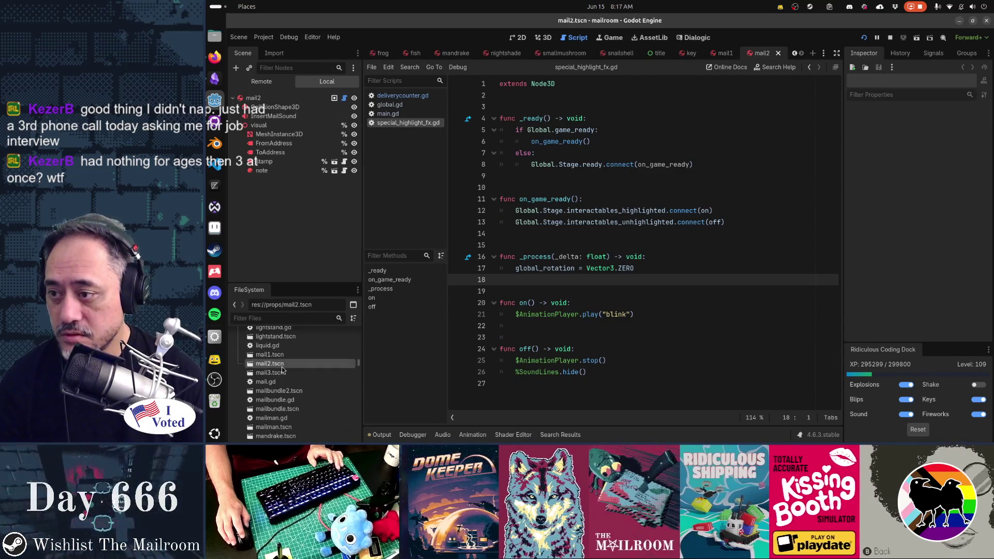
{"action": "double_click", "coordinate": [269, 373]}
{"action": "left_click", "coordinate": [660, 53]}
{"action": "left_click", "coordinate": [704, 54]}
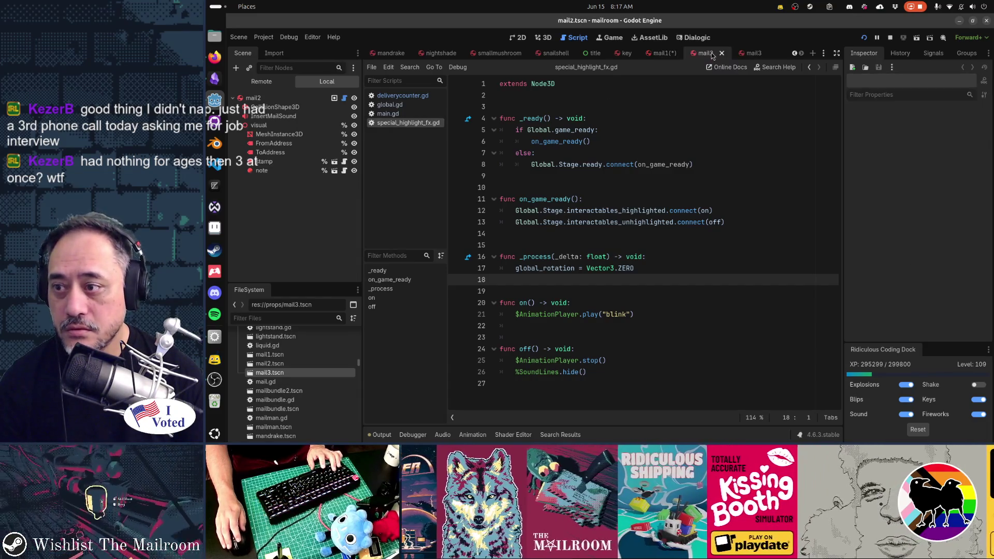
{"action": "left_click", "coordinate": [756, 56]}
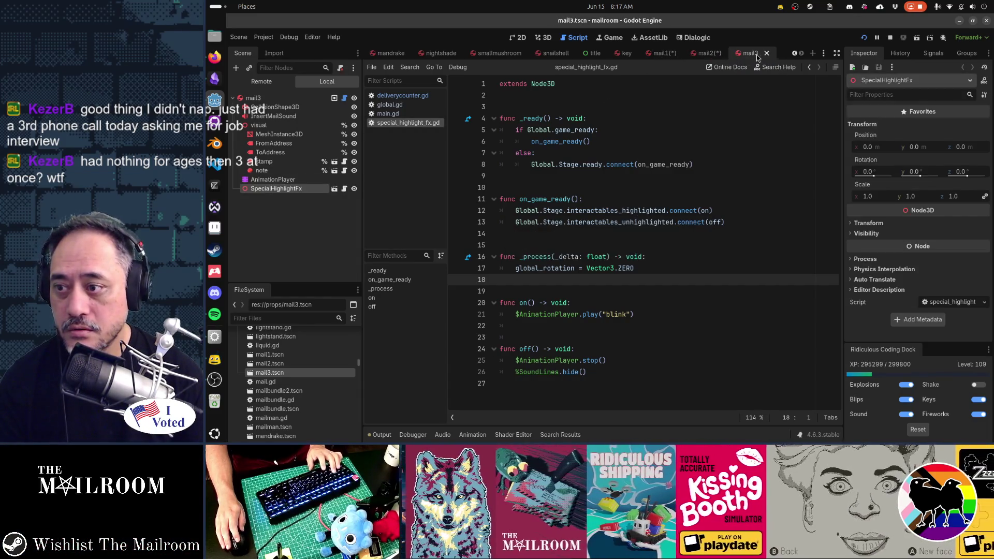
{"action": "left_click", "coordinate": [673, 55]}
Save mail1 and run the game until it breaks on the freed-object 'ready' error.
{"action": "key", "text": "ctrl+s"}
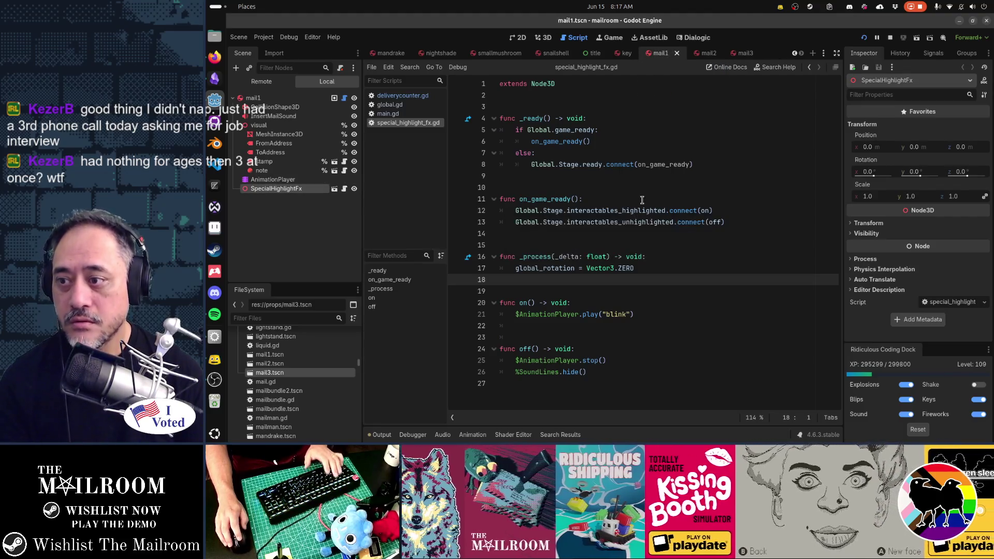
{"action": "left_click", "coordinate": [642, 200]}
{"action": "key", "text": "F5"}
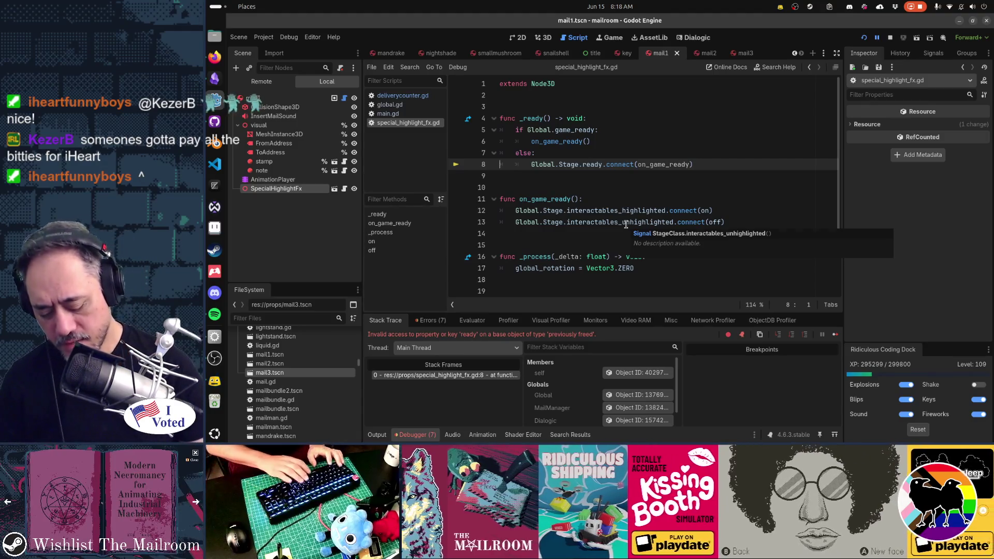
Stop the game with F8 and relaunch it to reproduce the line 8 freed-object error.
{"action": "key", "text": "ctrl+shift+o"}
{"action": "key", "text": "Escape"}
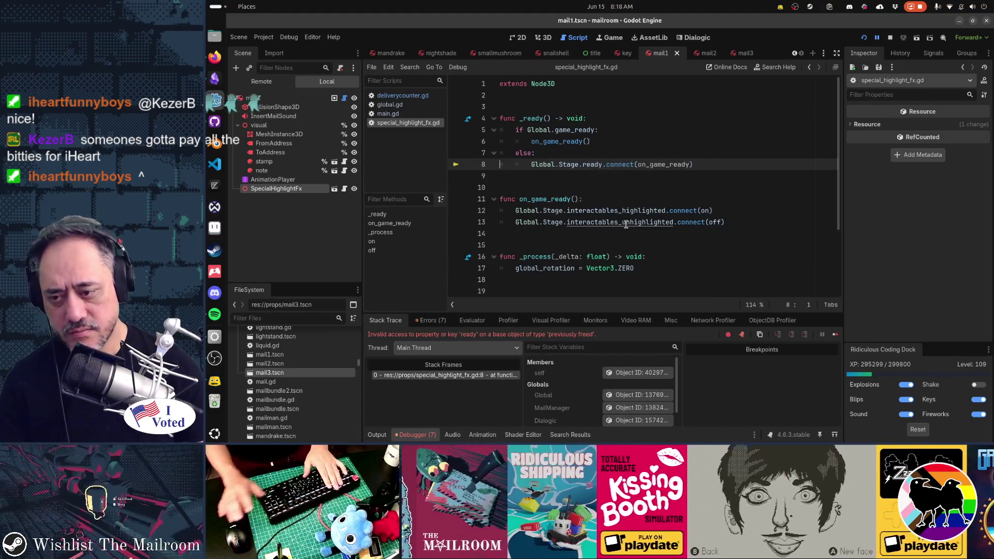
{"action": "key", "text": "F8"}
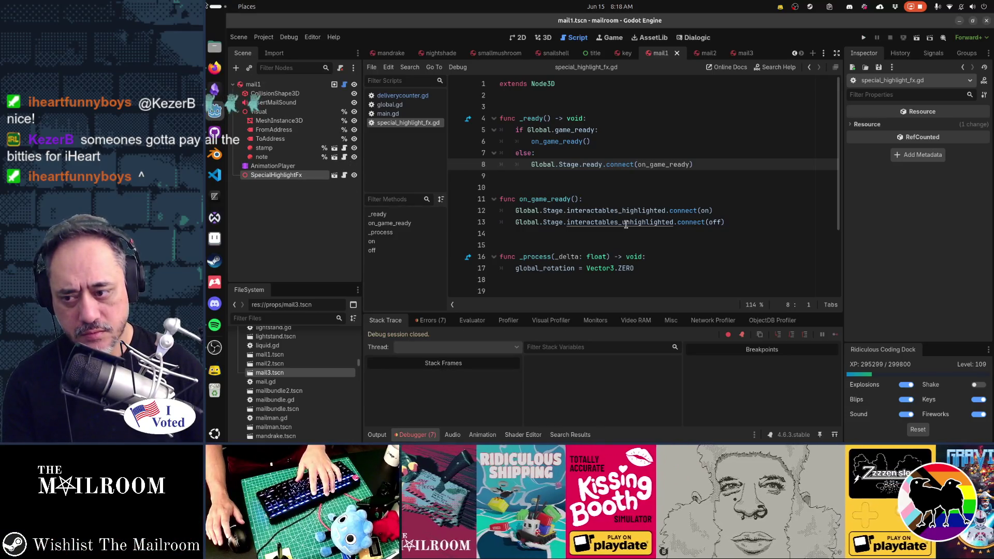
{"action": "key", "text": "F5"}
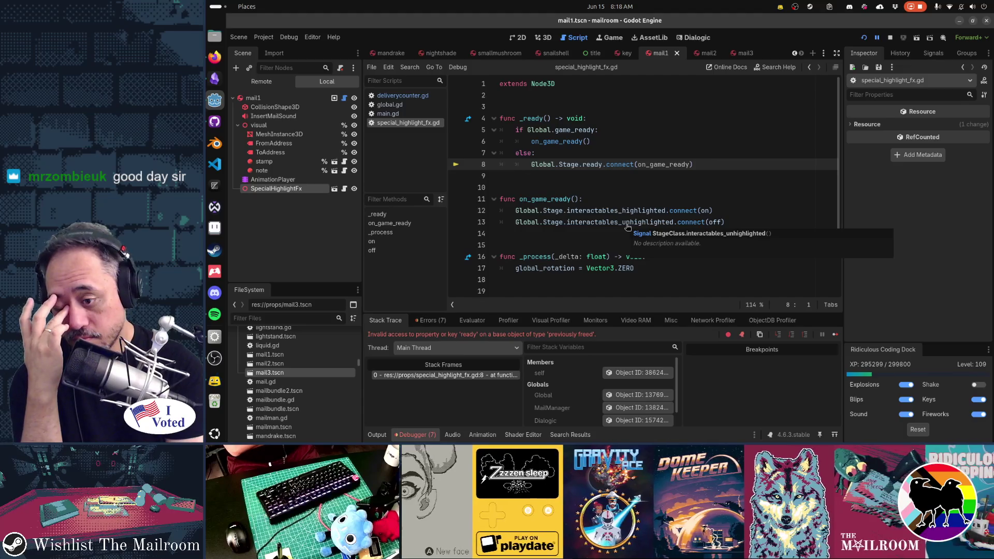
{"action": "key", "text": "shift+alt+o"}
Quick-open the loading.tscn scene by searching 'loading'.
{"action": "type", "text": "loaind"}
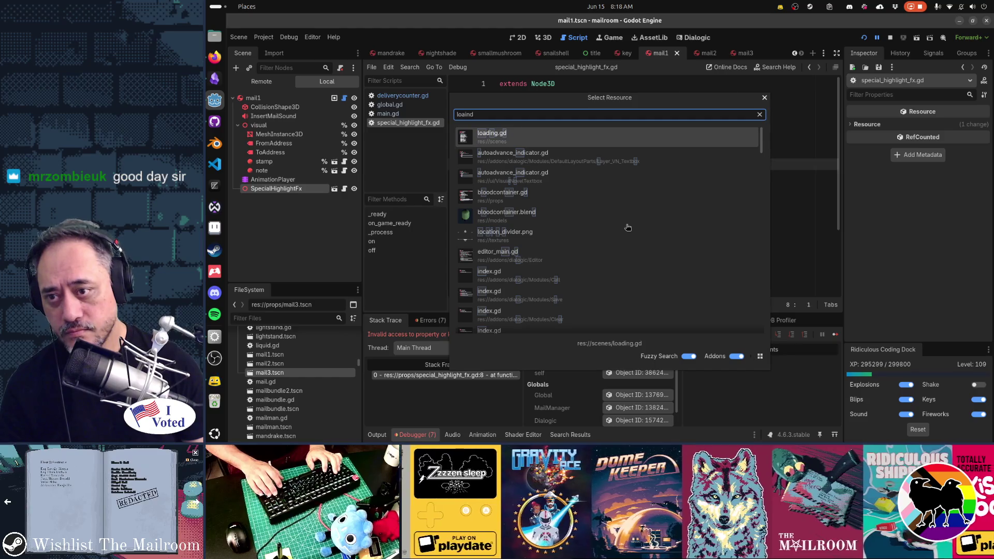
{"action": "key", "text": "BackSpace"}
{"action": "type", "text": "g"}
{"action": "key", "text": "Down"}
{"action": "key", "text": "Return"}
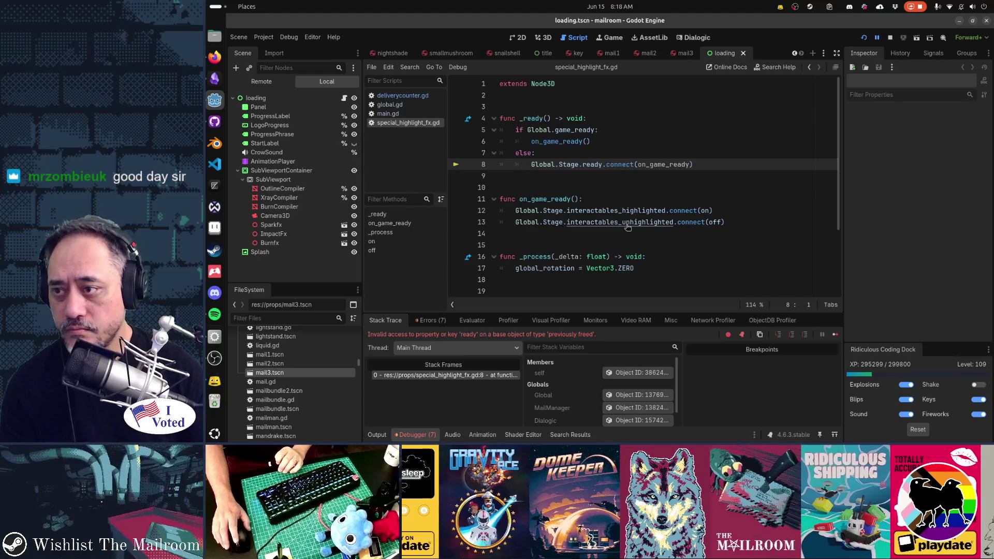
Open loading.gd and set a breakpoint on line 60's change_scene("title") call in goto_title.
{"action": "left_click", "coordinate": [343, 99]}
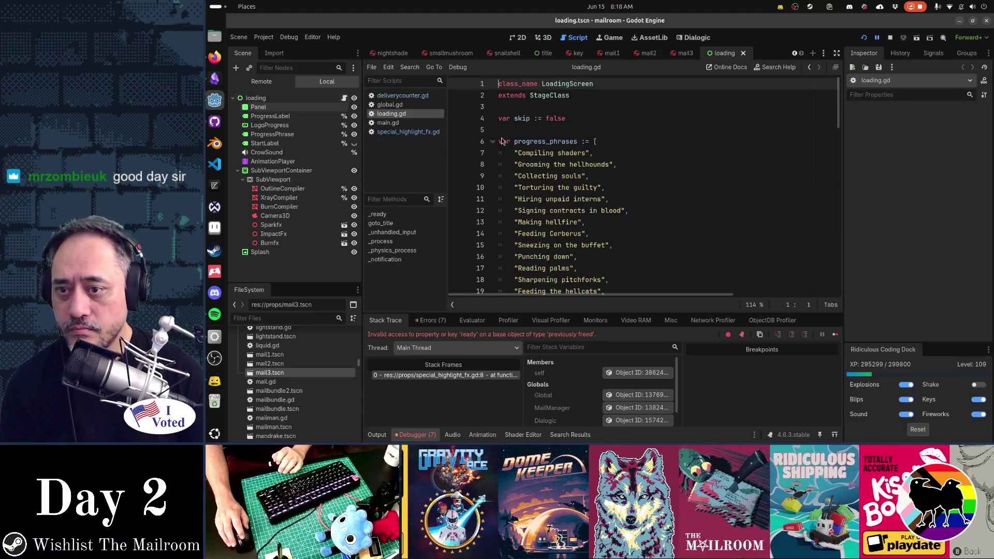
{"action": "scroll", "coordinate": [669, 190], "scroll_direction": "down", "scroll_amount": 15}
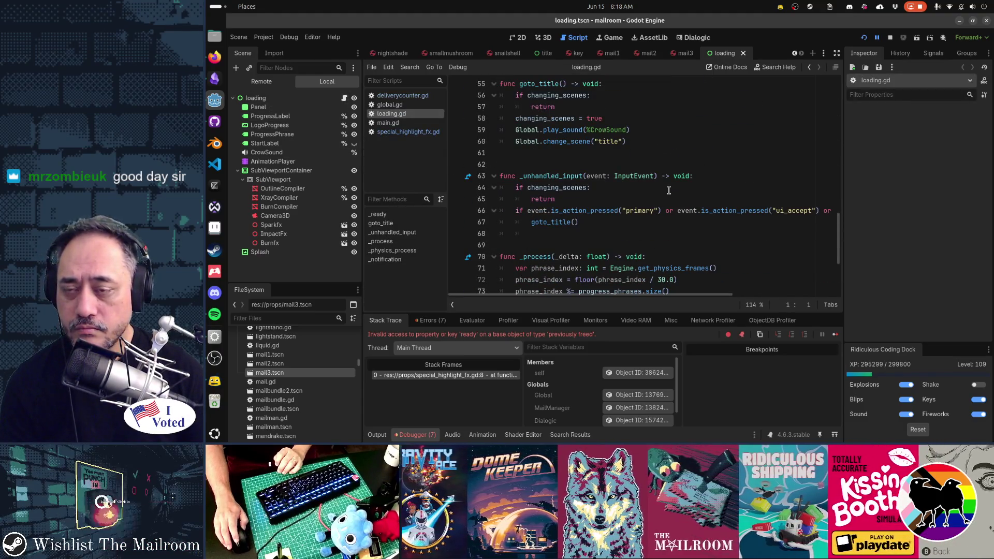
{"action": "scroll", "coordinate": [669, 190], "scroll_direction": "down", "scroll_amount": 2}
{"action": "scroll", "coordinate": [669, 190], "scroll_direction": "up", "scroll_amount": 2}
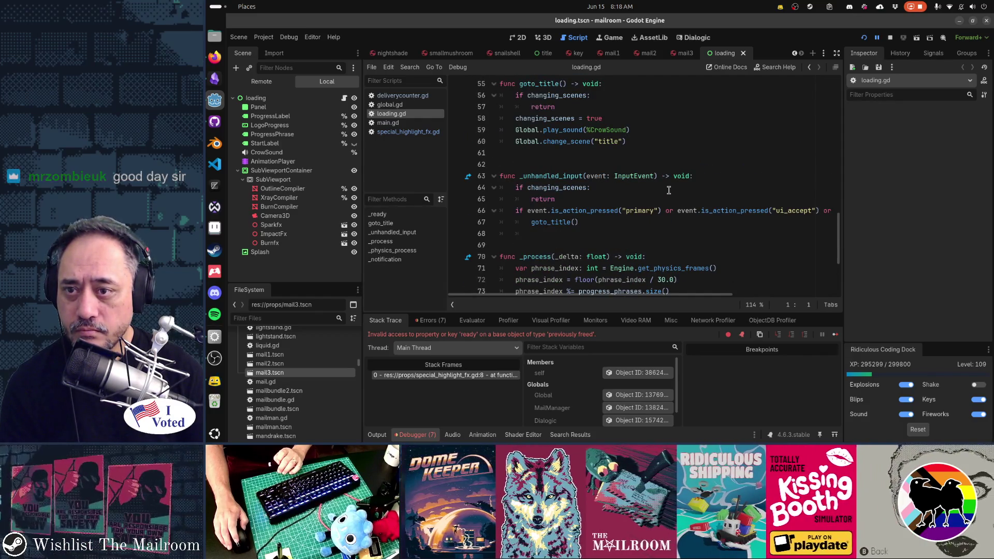
{"action": "scroll", "coordinate": [668, 190], "scroll_direction": "up", "scroll_amount": 3}
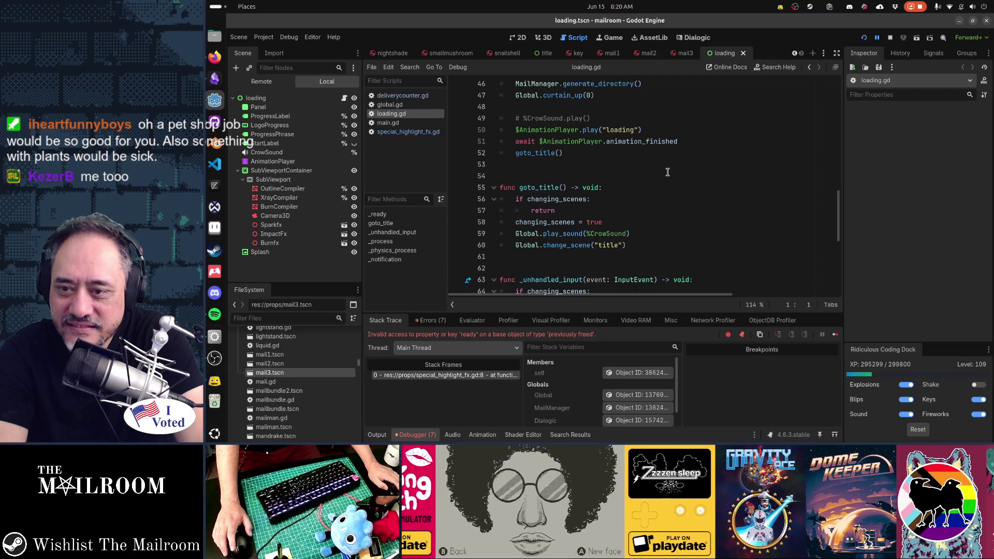
{"action": "left_click", "coordinate": [461, 245]}
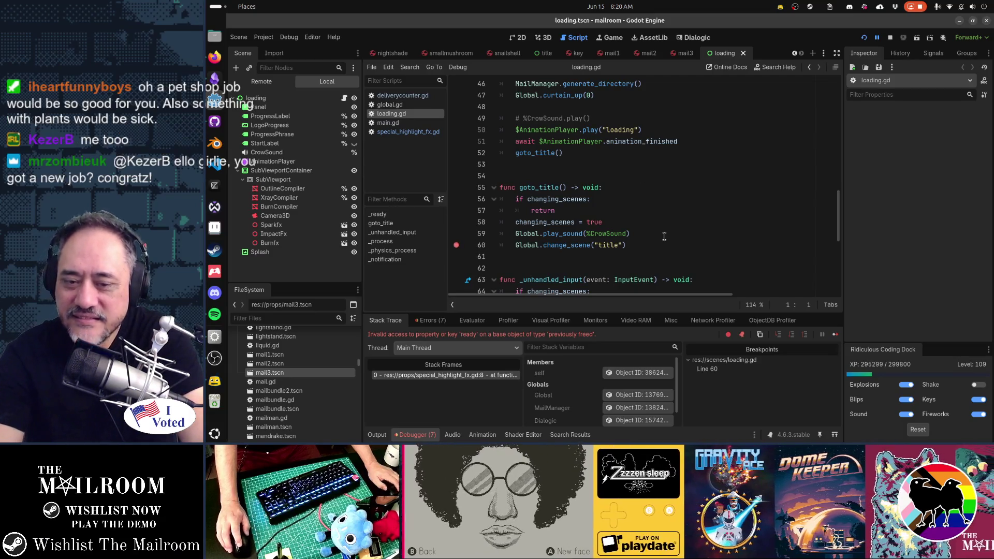
Rerun the game, hit the loading.gd line 60 breakpoint, and step with F11 into special_highlight_fx.gd.
{"action": "key", "text": "F8"}
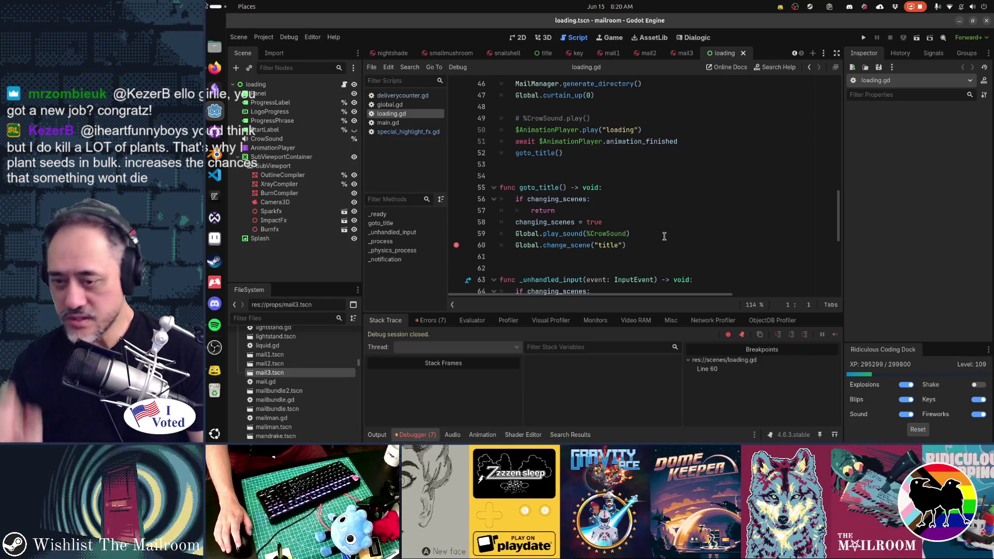
{"action": "key", "text": "F5"}
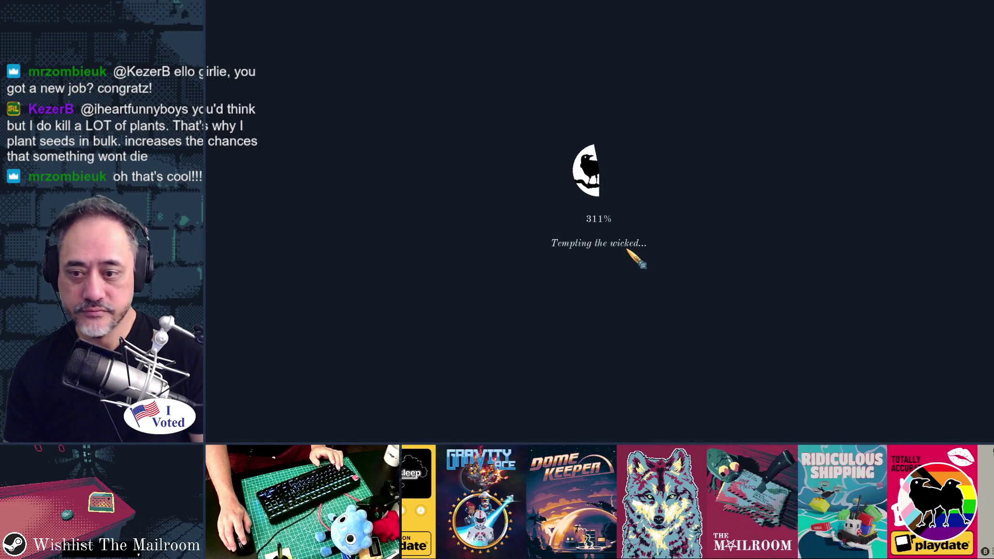
{"action": "left_click", "coordinate": [628, 251]}
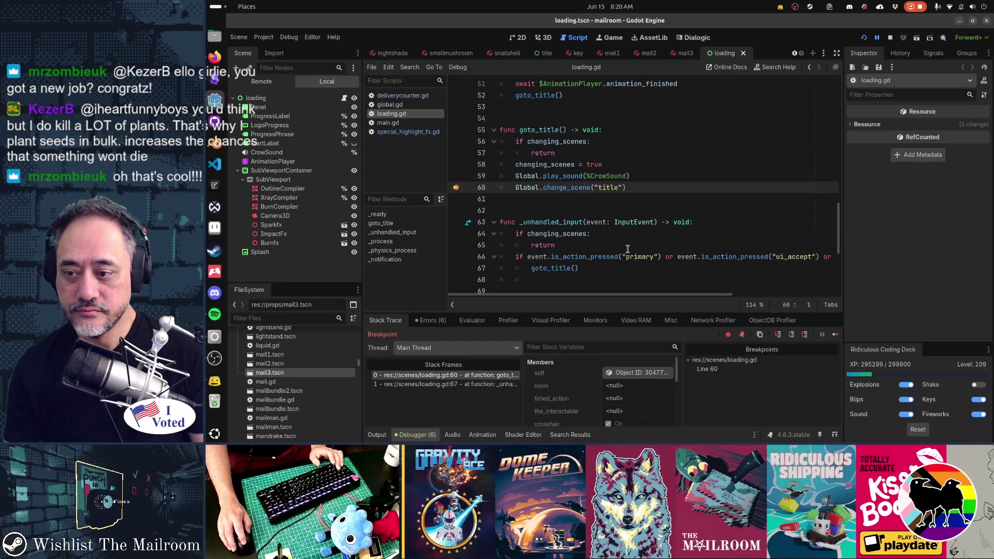
{"action": "key", "text": "F11"}
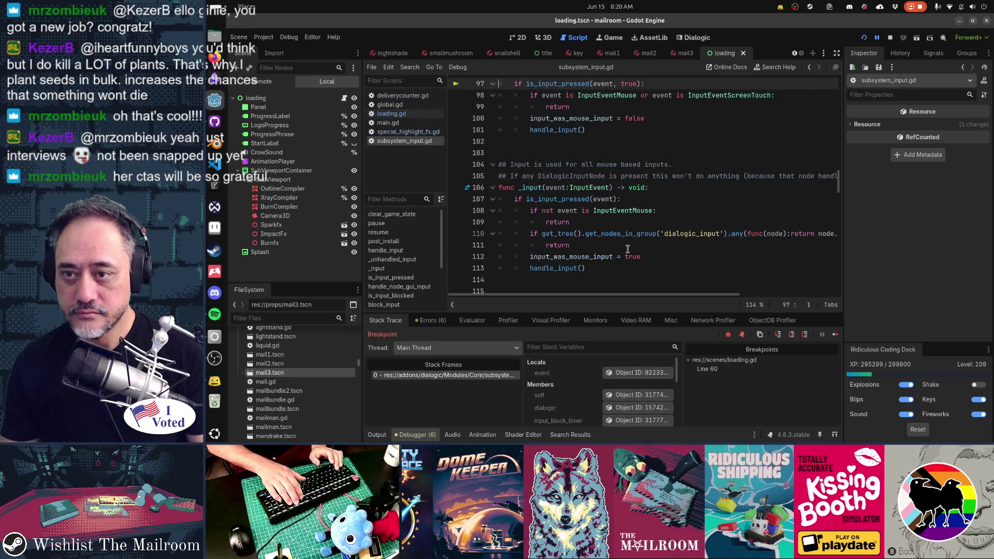
{"action": "key", "text": "F11"}
{"action": "key", "text": "F11"}
{"action": "key", "text": "F11"}
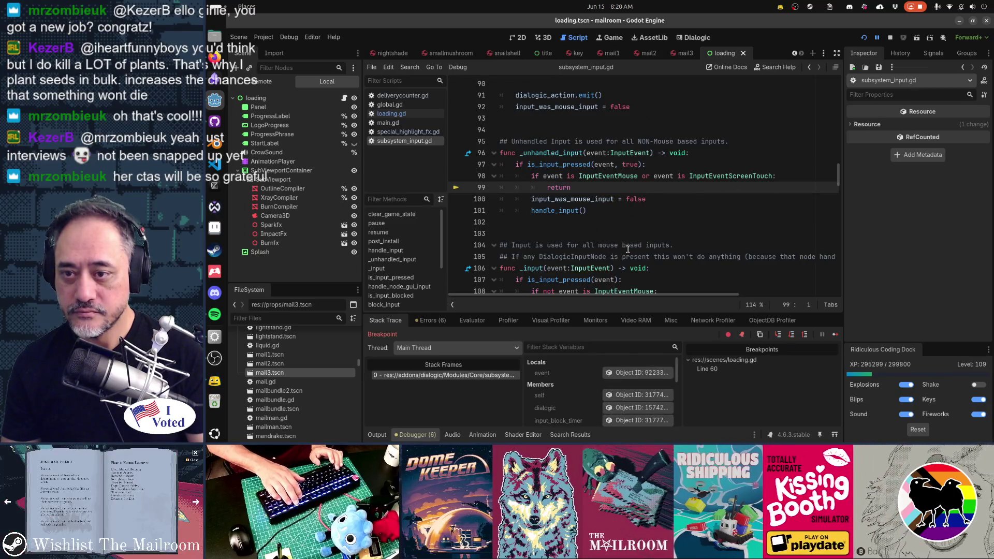
{"action": "key", "text": "F11"}
{"action": "key", "text": "F11"}
{"action": "key", "text": "F11"}
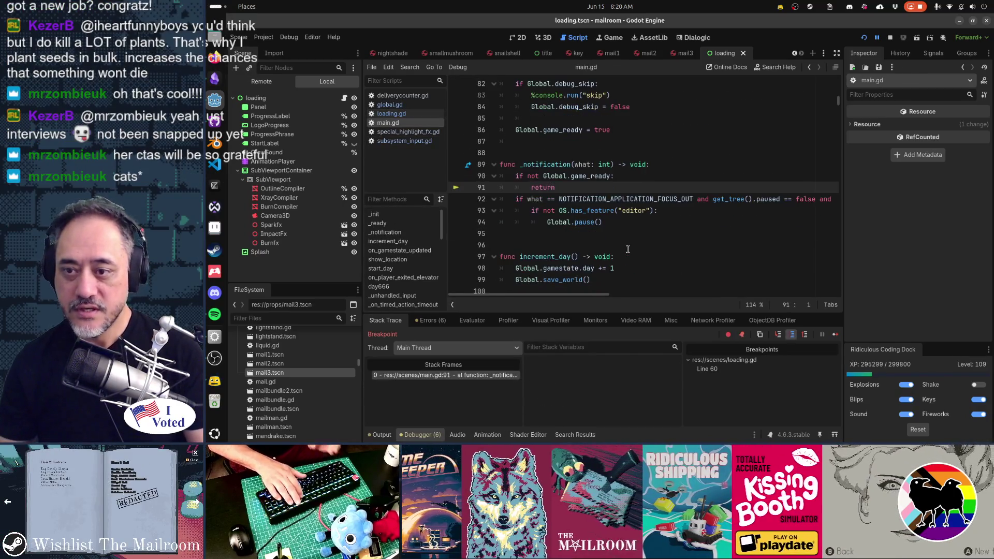
{"action": "key", "text": "F11"}
{"action": "key", "text": "F11"}
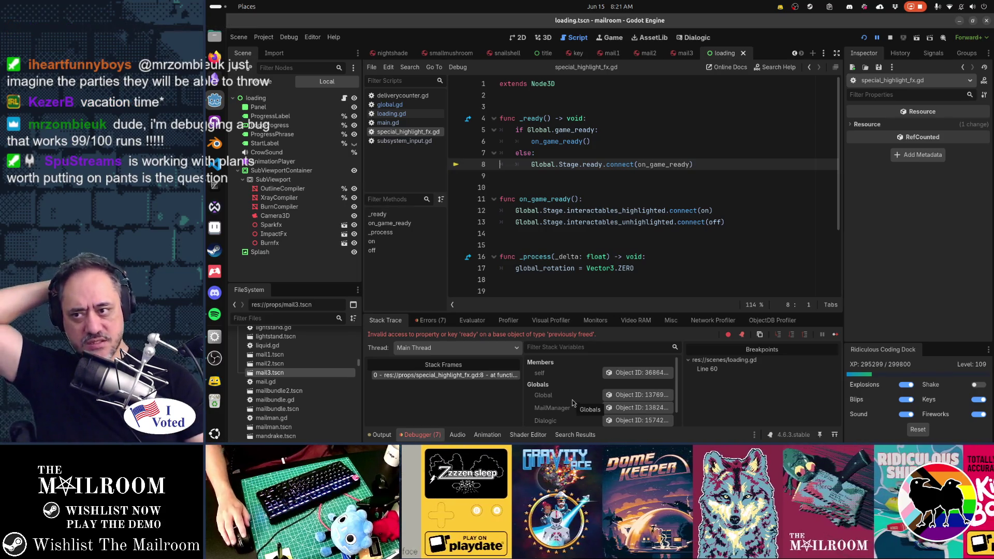
Search loading.gd for 'loading', then return to special_highlight_fx.gd and view the connect documentation.
{"action": "left_click", "coordinate": [391, 114]}
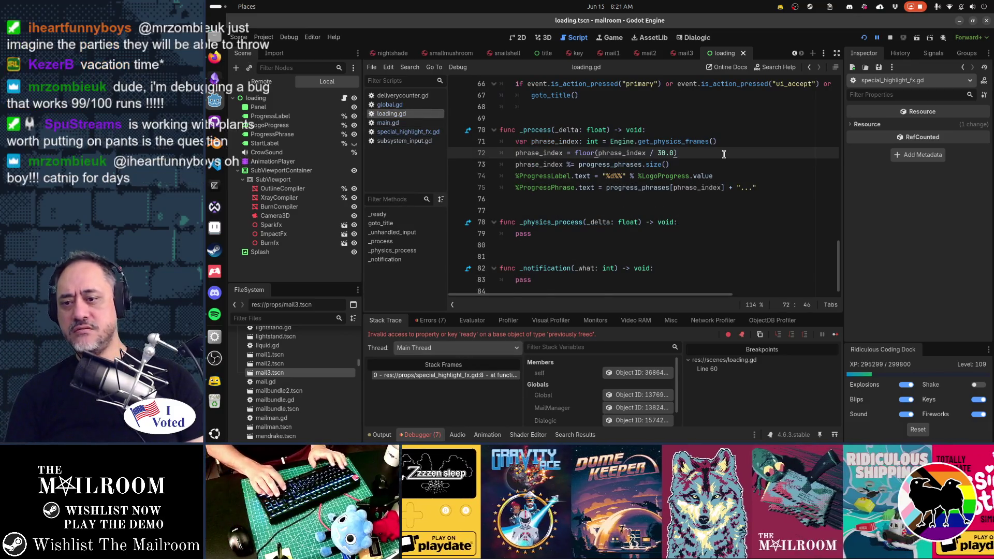
{"action": "key", "text": "ctrl+Home"}
{"action": "key", "text": "ctrl+f"}
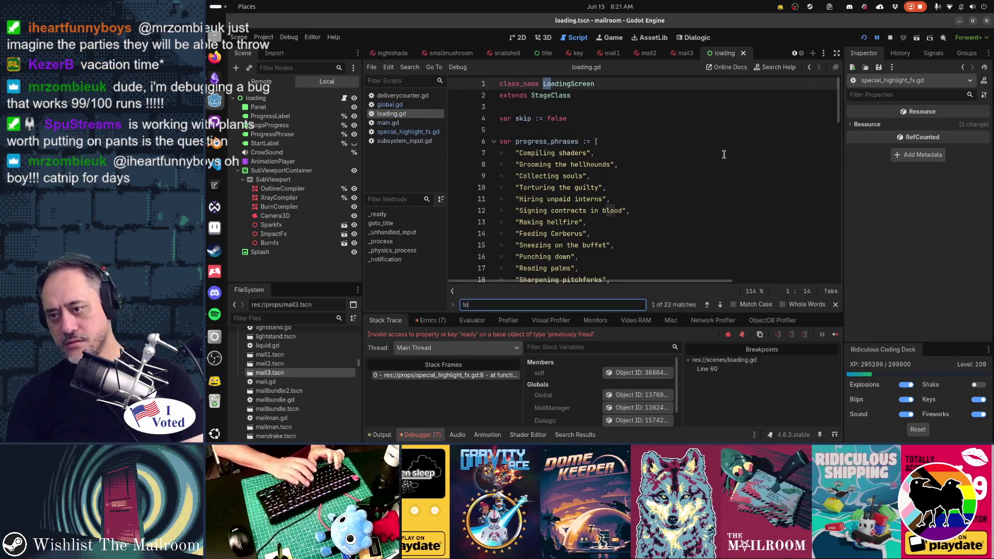
{"action": "type", "text": "loading"}
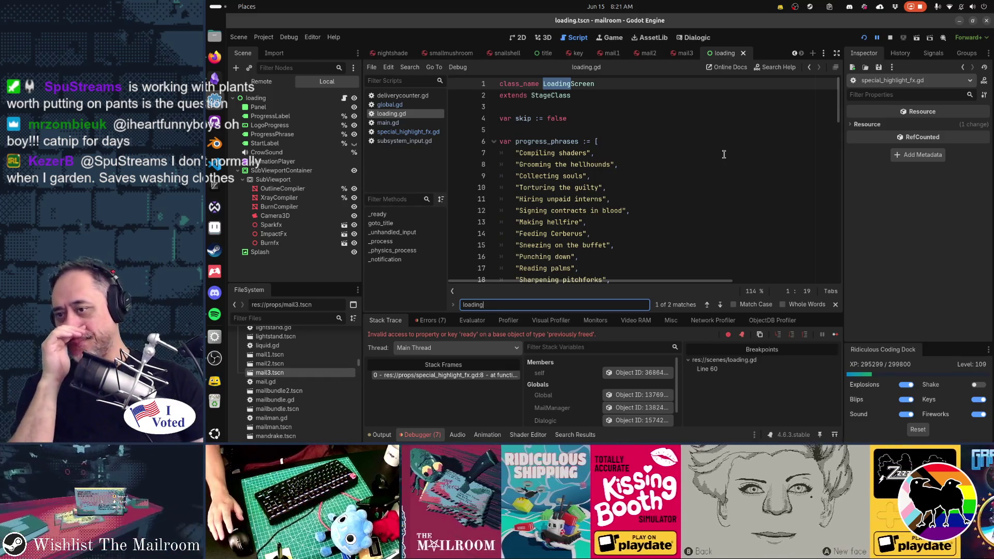
{"action": "left_click", "coordinate": [426, 135]}
{"action": "mouse_move", "coordinate": [680, 207]}
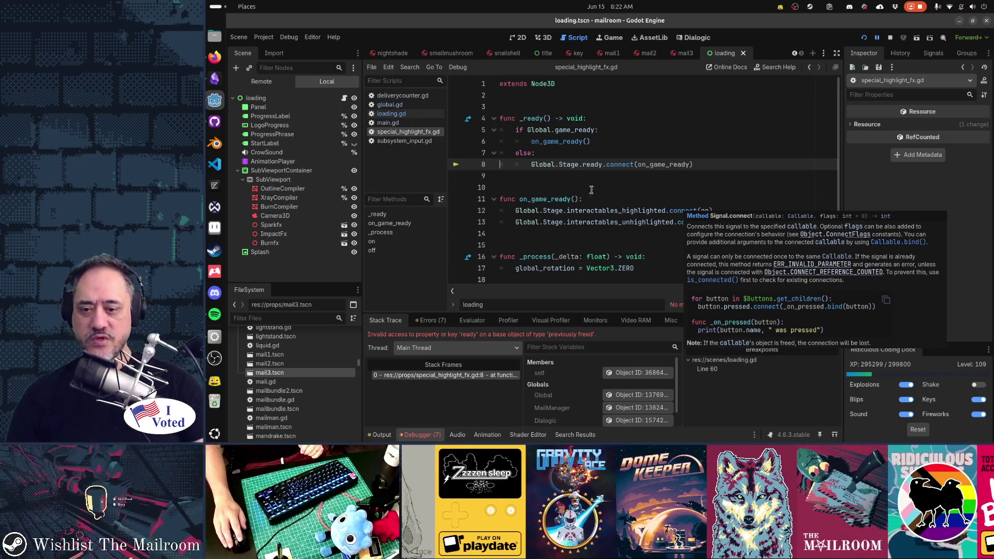
Inspect the freed self object's remote node, a SpecialHighlightFx under a mail node in the title scene.
{"action": "left_click", "coordinate": [634, 374]}
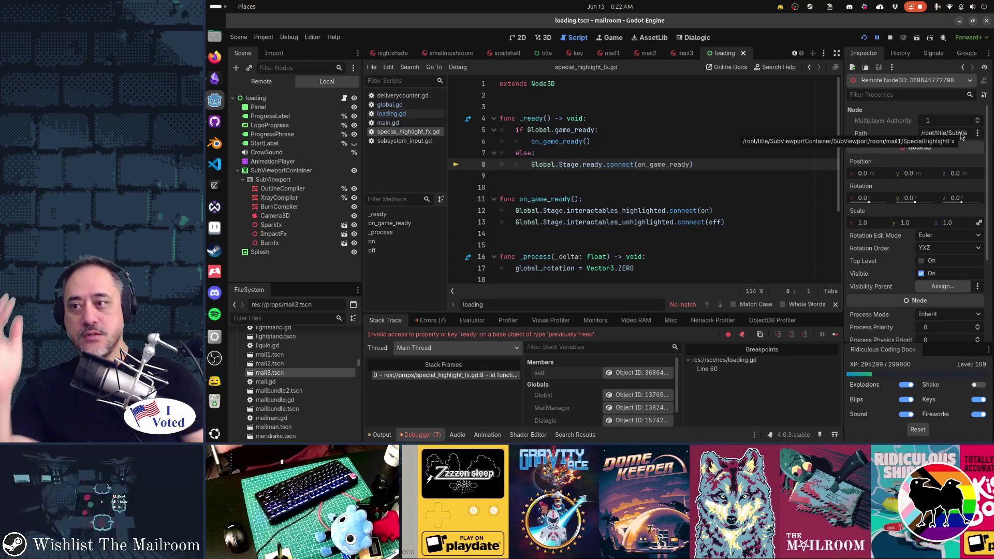
{"action": "left_click", "coordinate": [614, 165]}
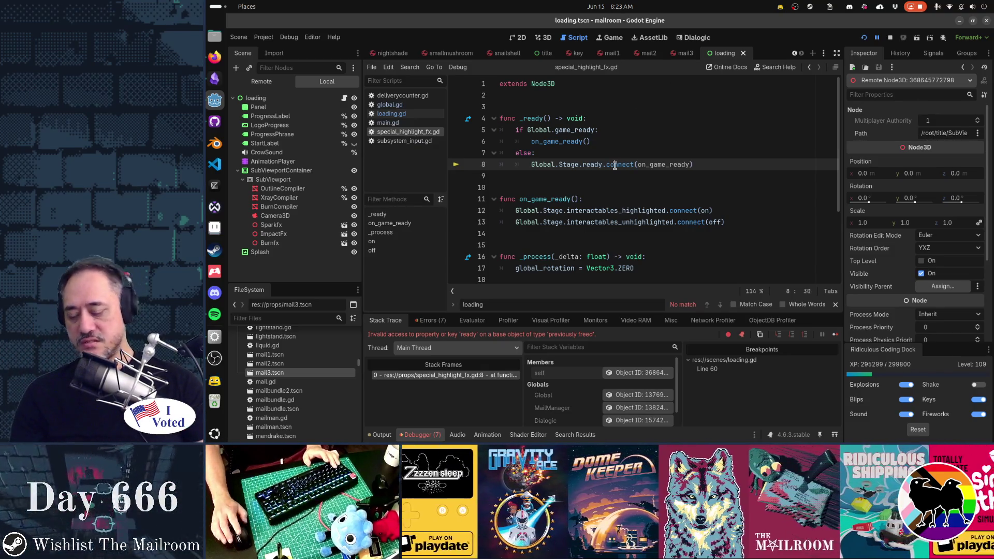
Quick-open main.gd.
{"action": "key", "text": "ctrl+shift+o"}
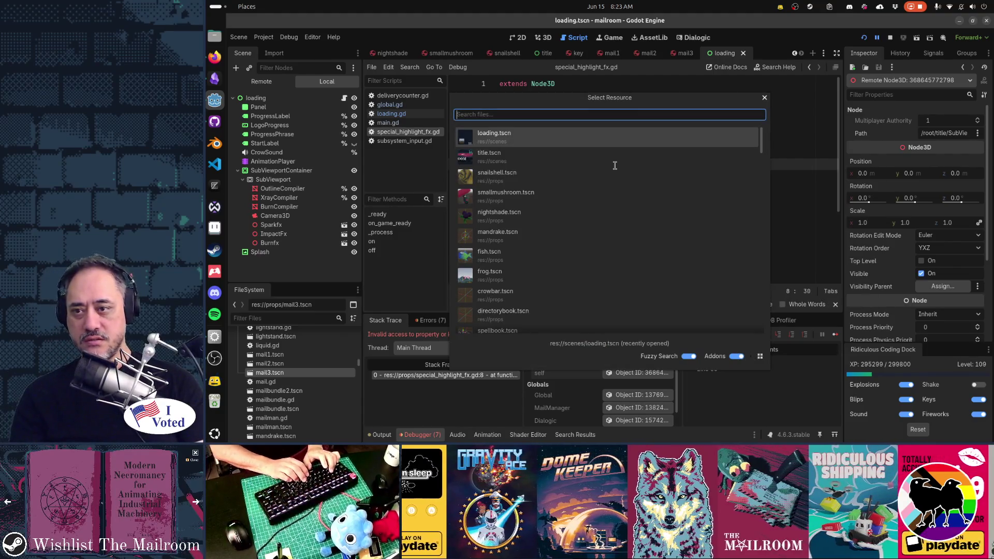
{"action": "type", "text": "stage"}
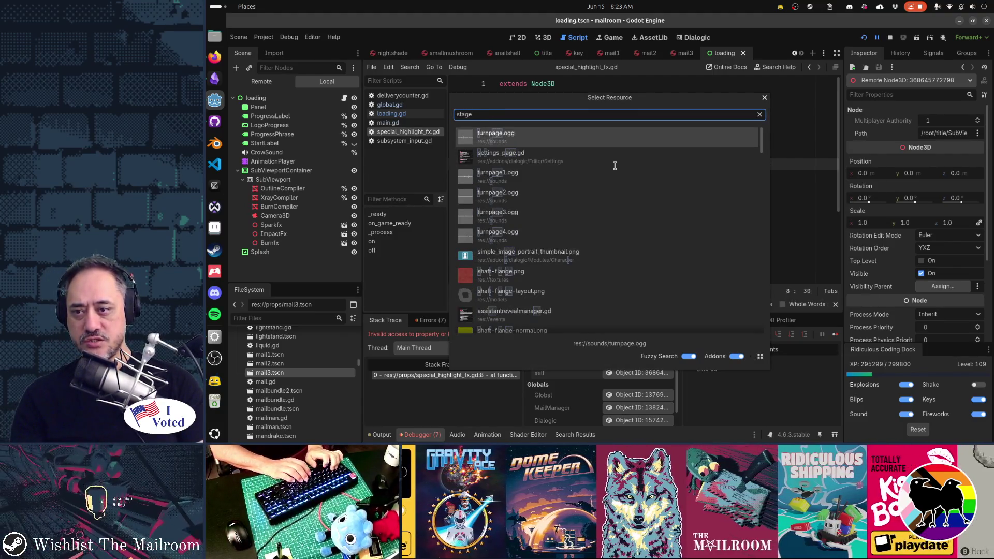
{"action": "key", "text": "ctrl+a"}
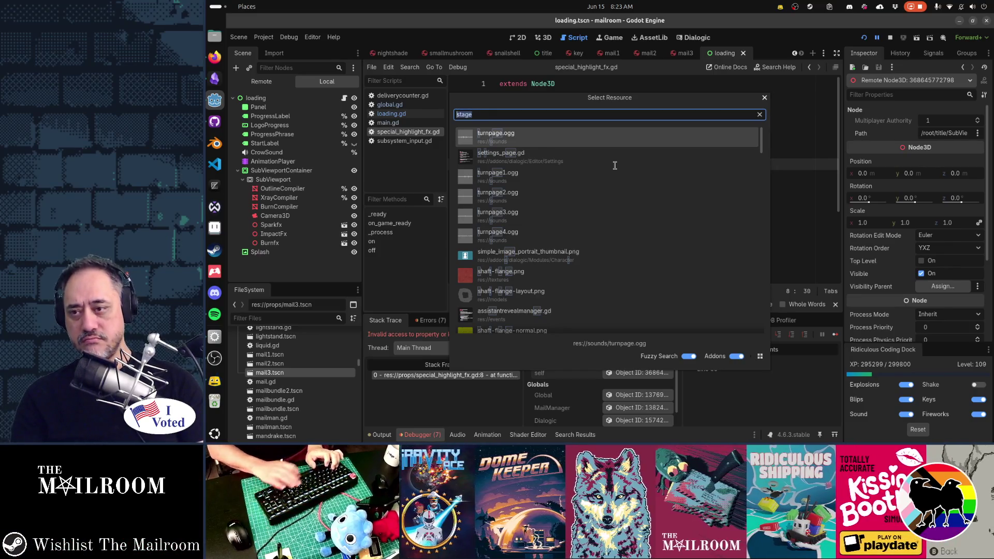
{"action": "type", "text": "main.gd"}
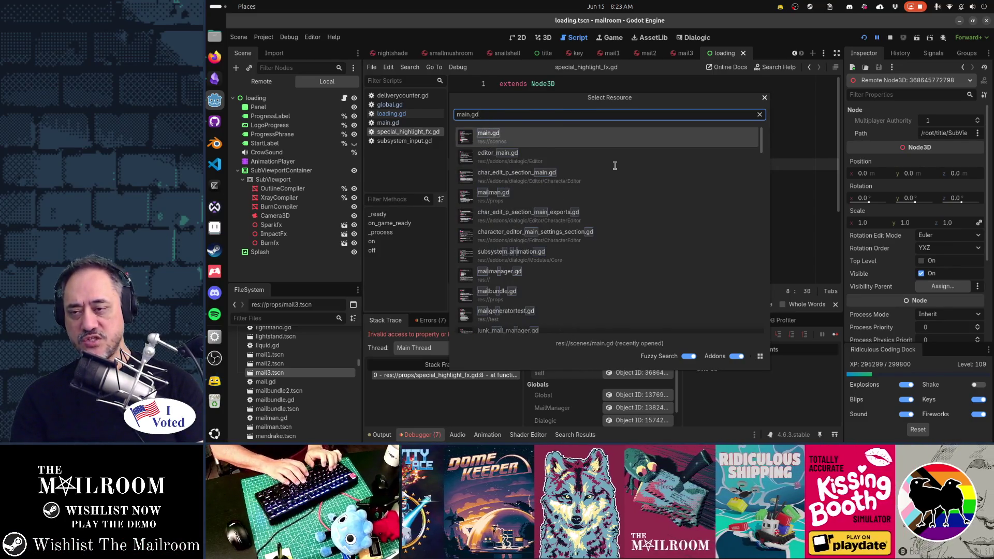
{"action": "key", "text": "Return"}
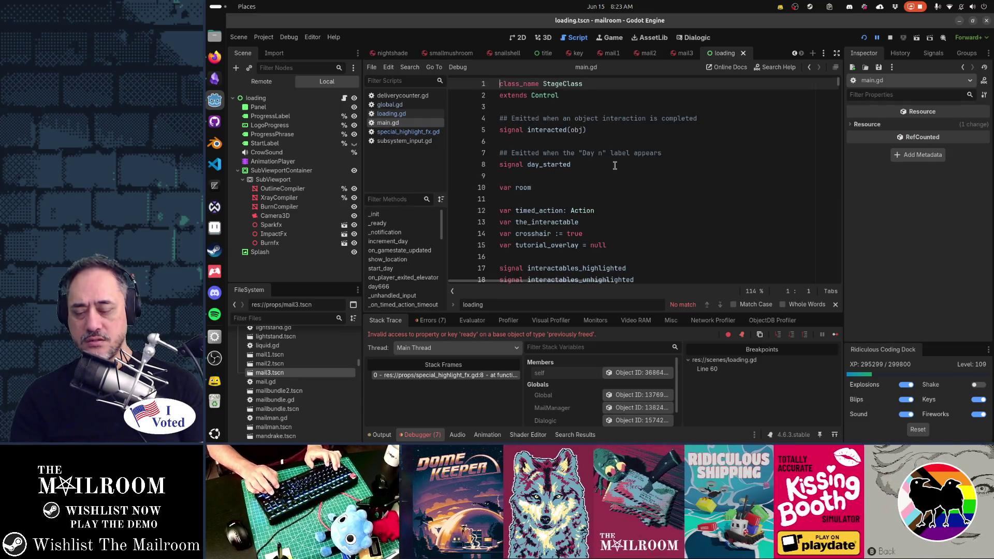
Find _init in main.gd and set a breakpoint on line 31, Global.Stage = self.
{"action": "key", "text": "ctrl+f"}
{"action": "type", "text": "_init"}
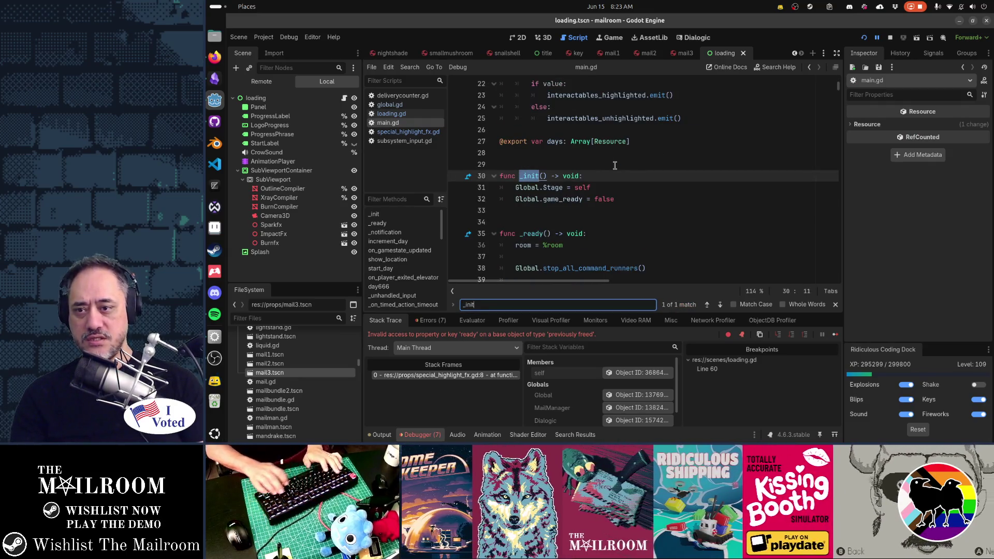
{"action": "key", "text": "Escape"}
{"action": "key", "text": "Down"}
{"action": "key", "text": "End"}
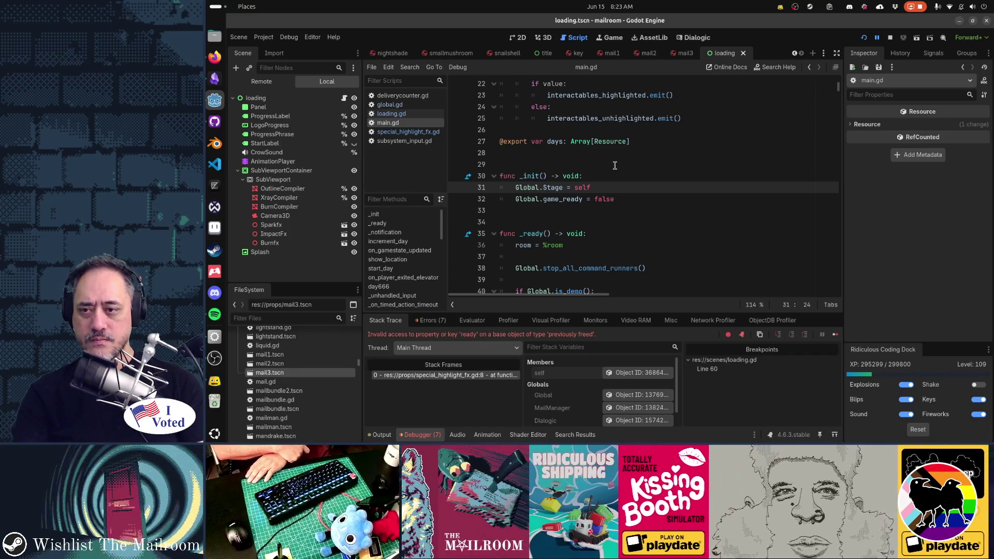
{"action": "left_click", "coordinate": [461, 188]}
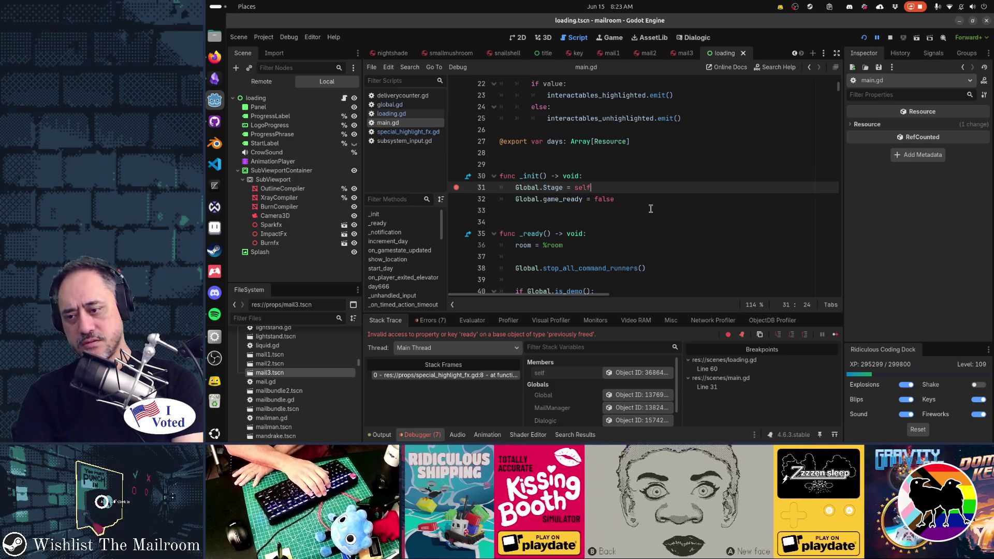
Relaunch the game and continue past the main.gd line 31 and loading.gd line 60 breakpoints.
{"action": "key", "text": "F5"}
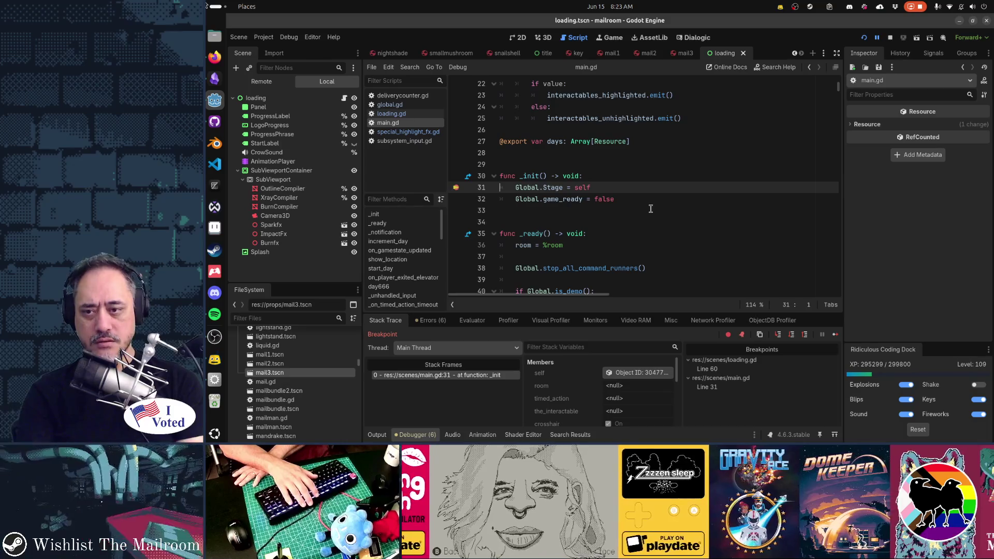
{"action": "key", "text": "F12"}
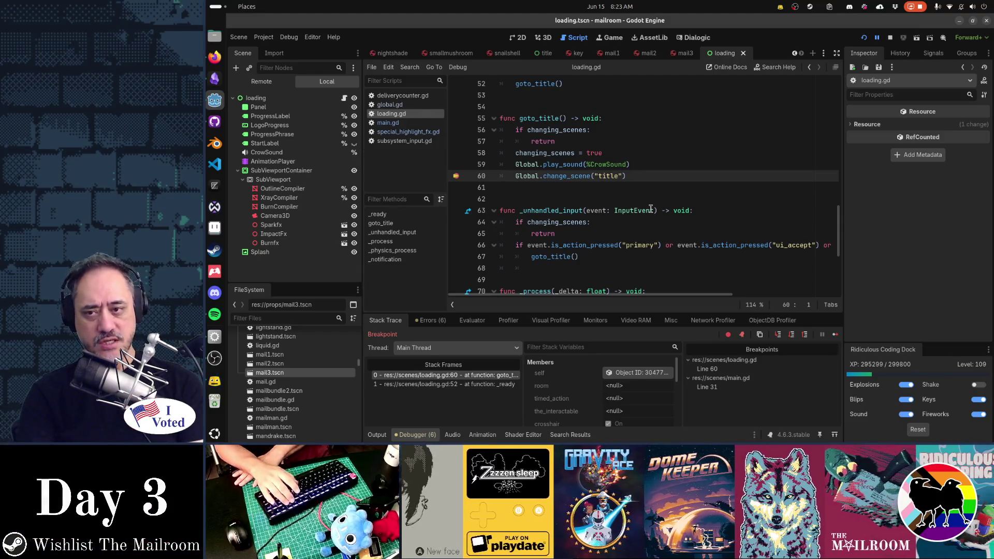
{"action": "key", "text": "F12"}
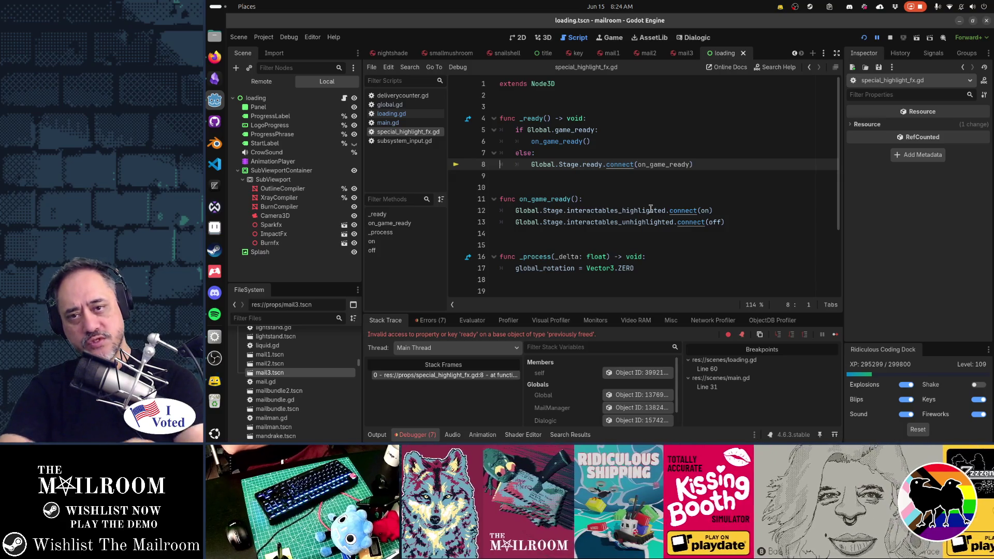
Quick-open title.tscn, read its title.gd script from the top, then view the title room in 3D.
{"action": "type", "text": "title"}
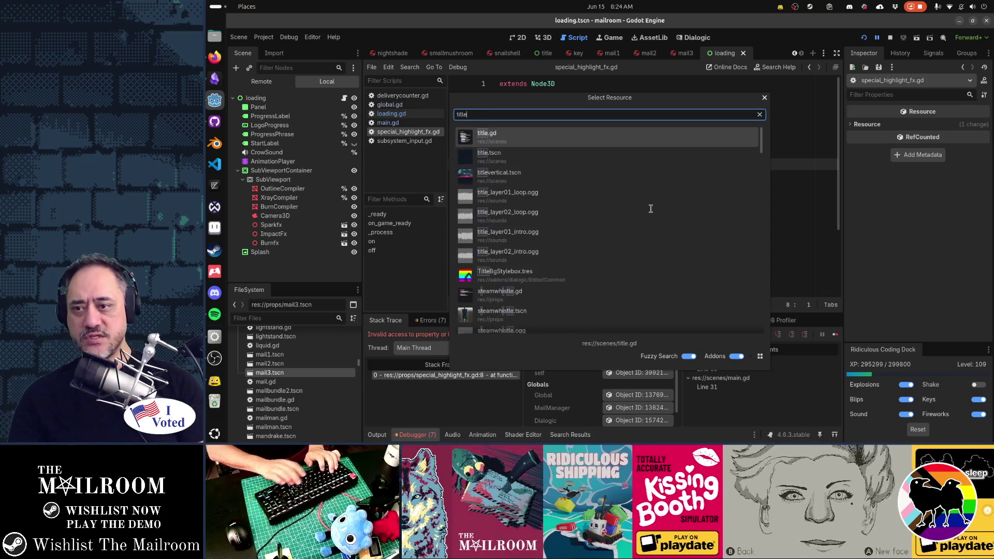
{"action": "key", "text": "Return"}
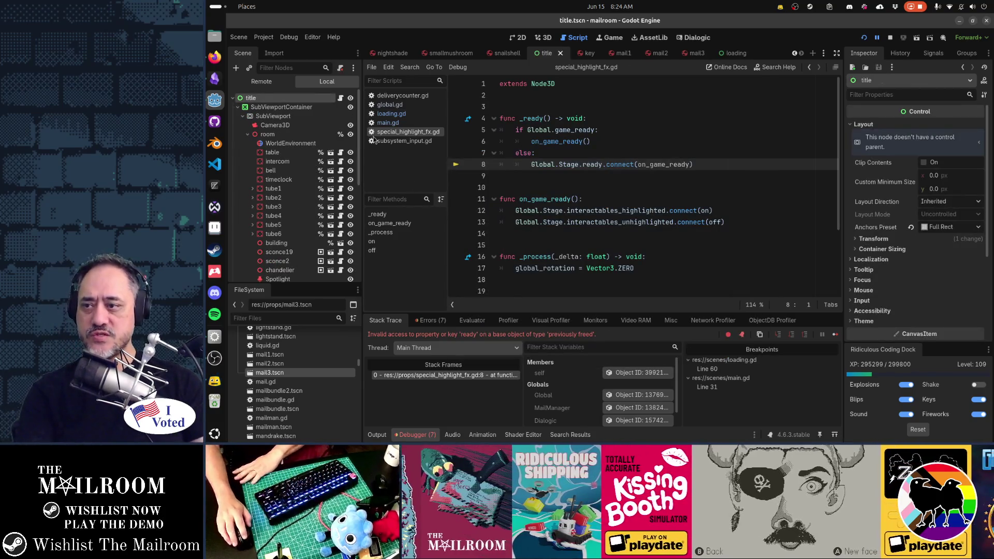
{"action": "left_click", "coordinate": [341, 99]}
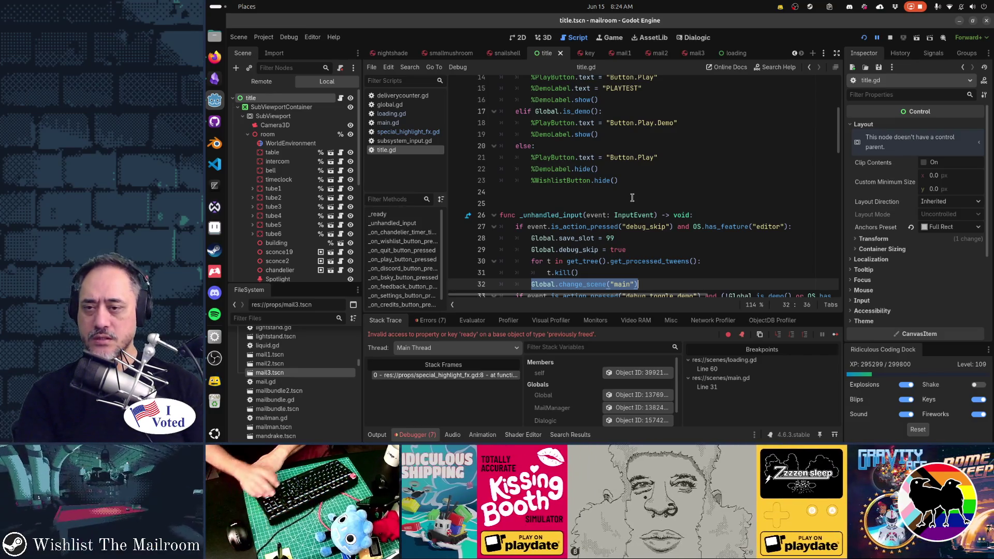
{"action": "key", "text": "ctrl+Home"}
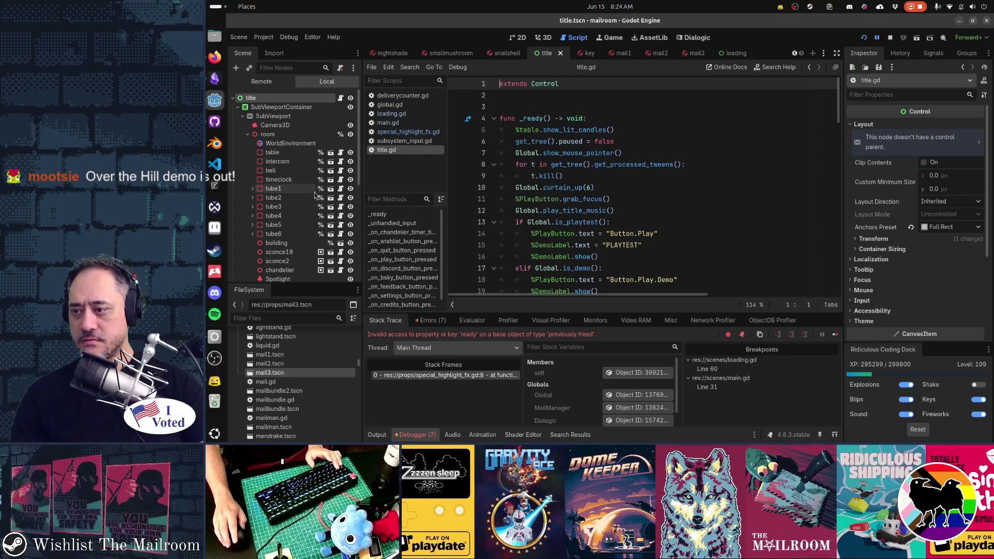
{"action": "scroll", "coordinate": [314, 194], "scroll_direction": "down", "scroll_amount": 3}
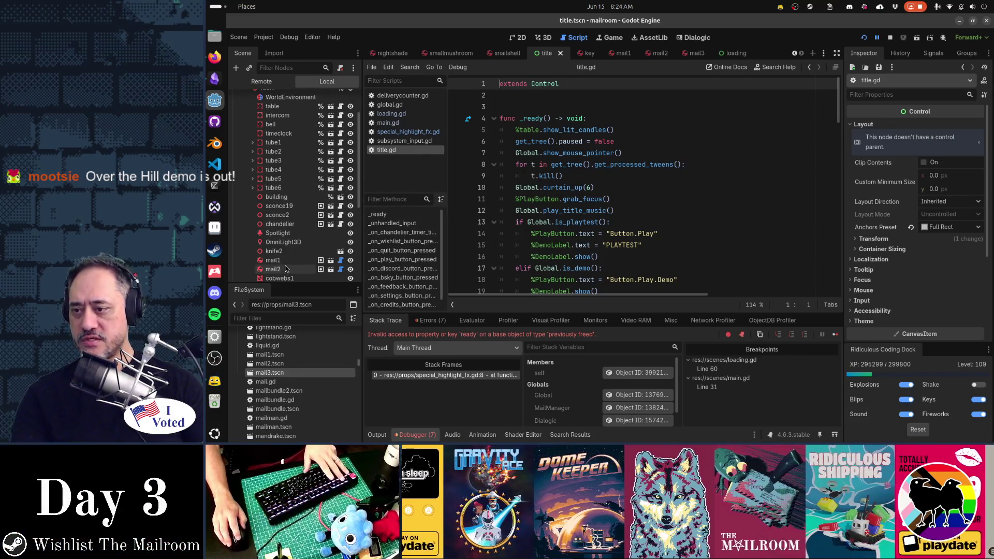
{"action": "key", "text": "ctrl+F2"}
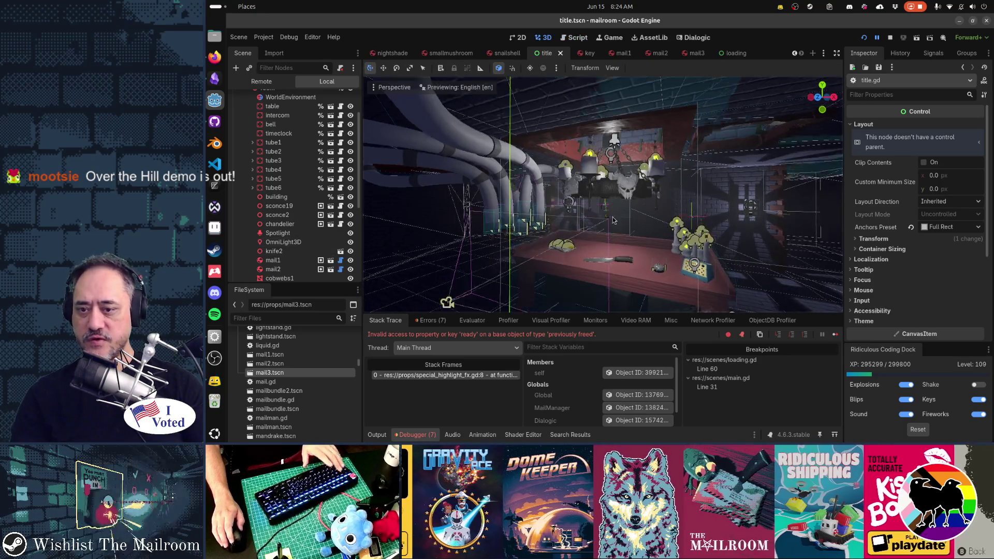
{"action": "scroll", "coordinate": [612, 216], "scroll_direction": "up", "scroll_amount": 5}
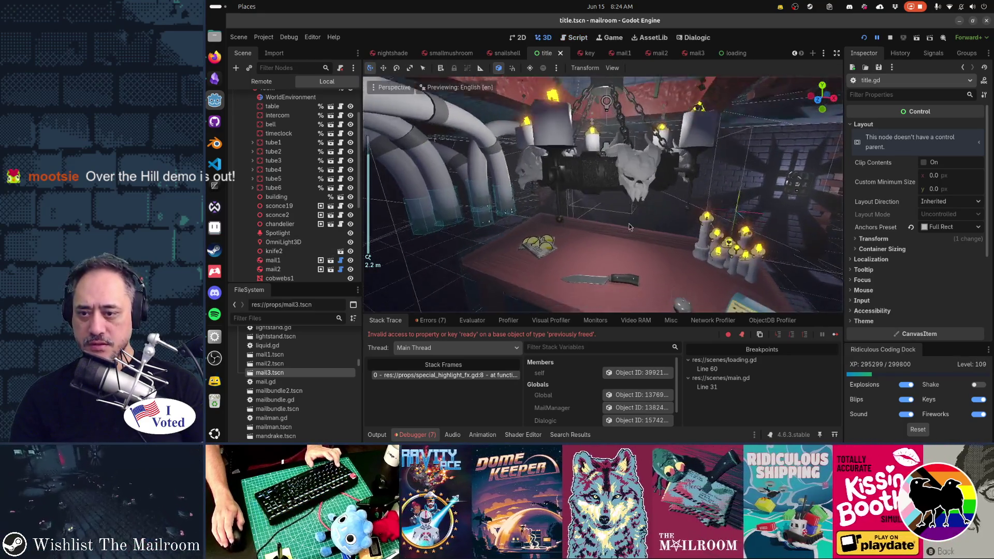
{"action": "mouse_move", "coordinate": [629, 224]}
{"action": "left_mouse_down"}
{"action": "mouse_move", "coordinate": [547, 235]}
{"action": "mouse_move", "coordinate": [585, 237]}
{"action": "left_mouse_up"}
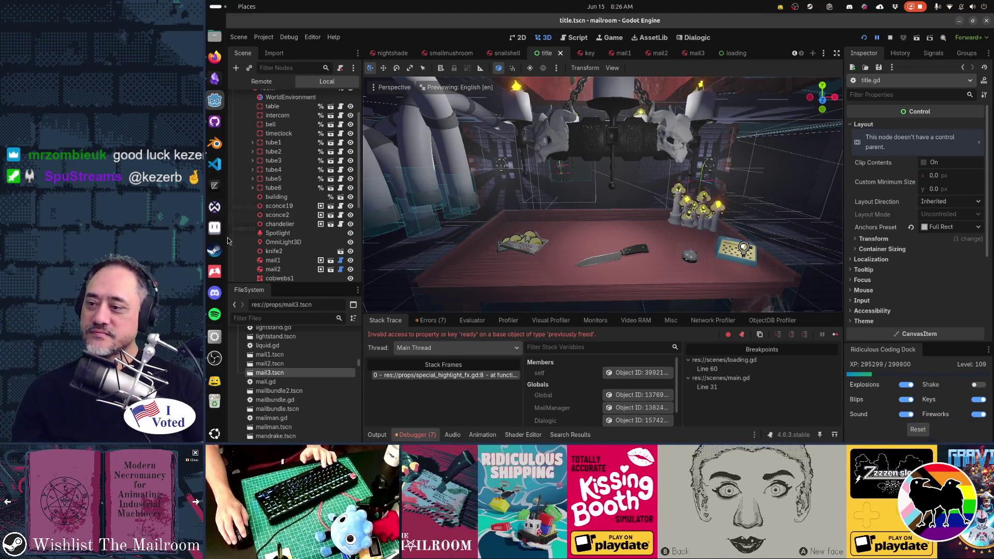
Open the over the hill Demo store page from the Steam library and play its trailer full screen.
{"action": "left_click", "coordinate": [214, 251]}
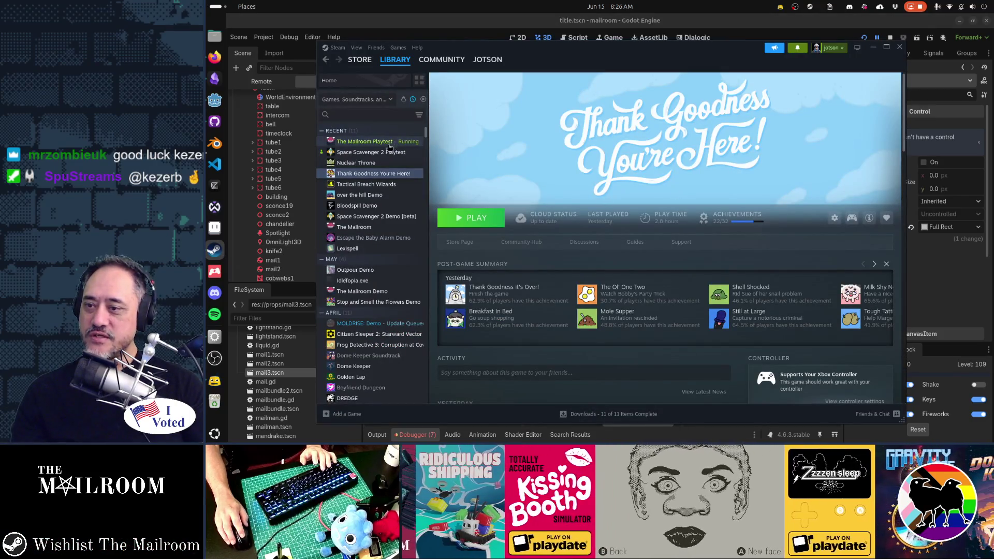
{"action": "left_click", "coordinate": [386, 195]}
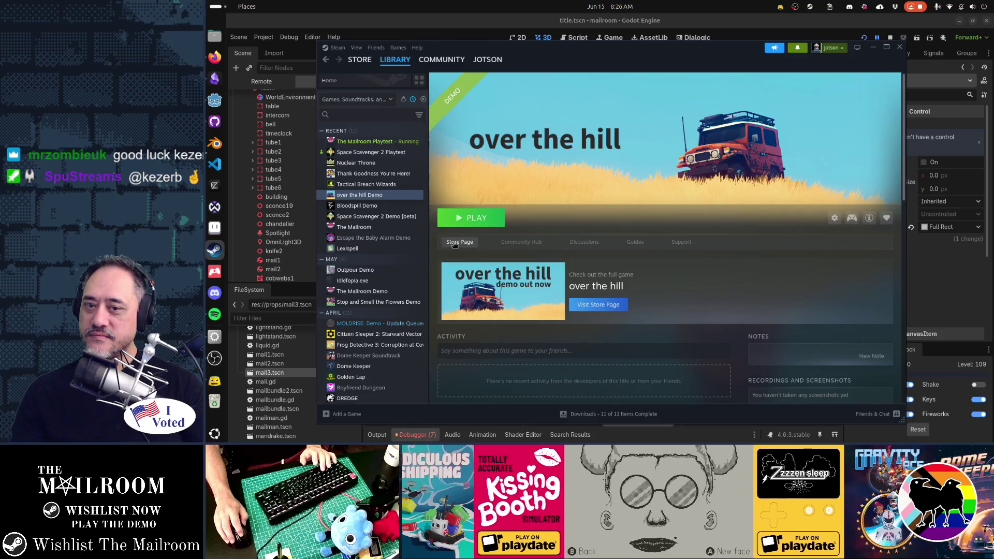
{"action": "left_click", "coordinate": [455, 242]}
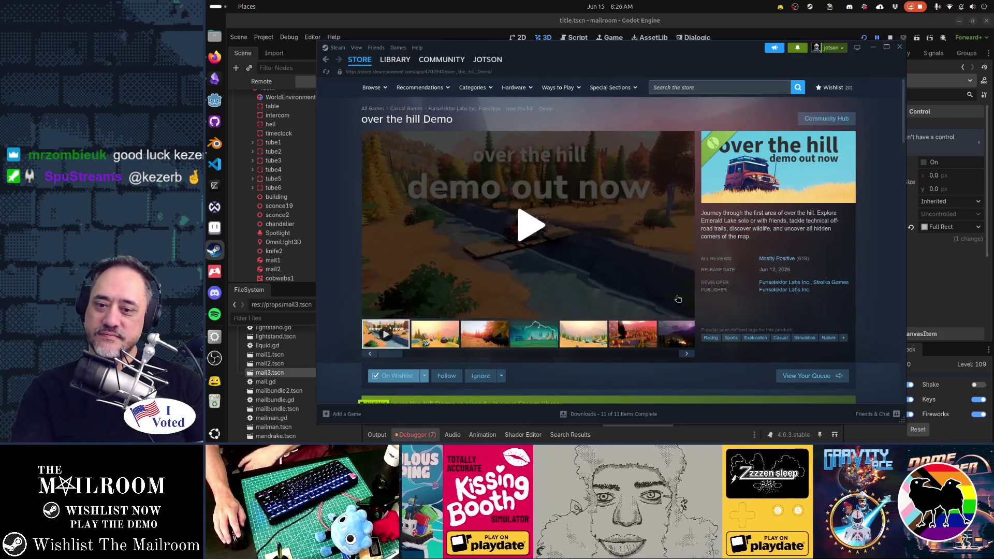
{"action": "scroll", "coordinate": [692, 344], "scroll_direction": "down", "scroll_amount": 2}
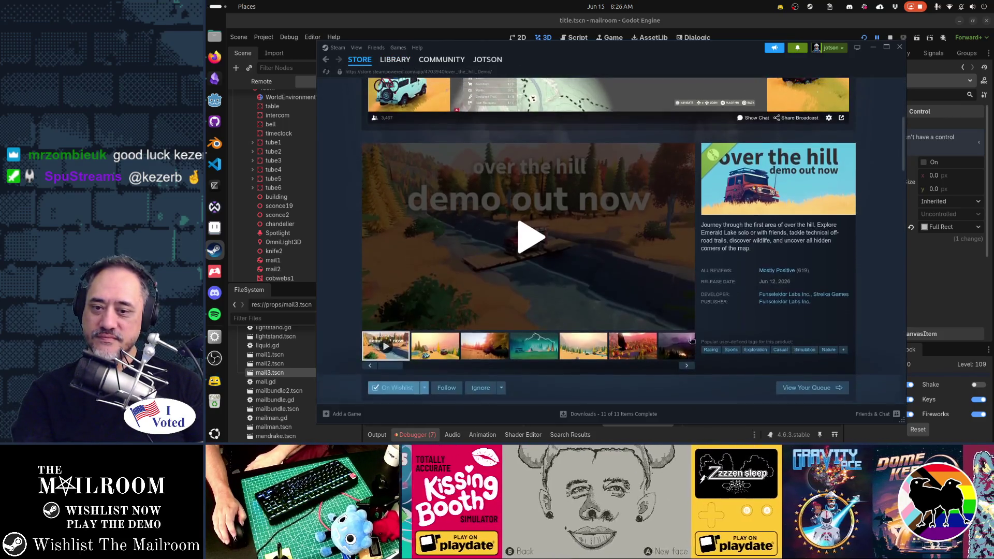
{"action": "left_click", "coordinate": [555, 251]}
{"action": "left_click", "coordinate": [687, 327]}
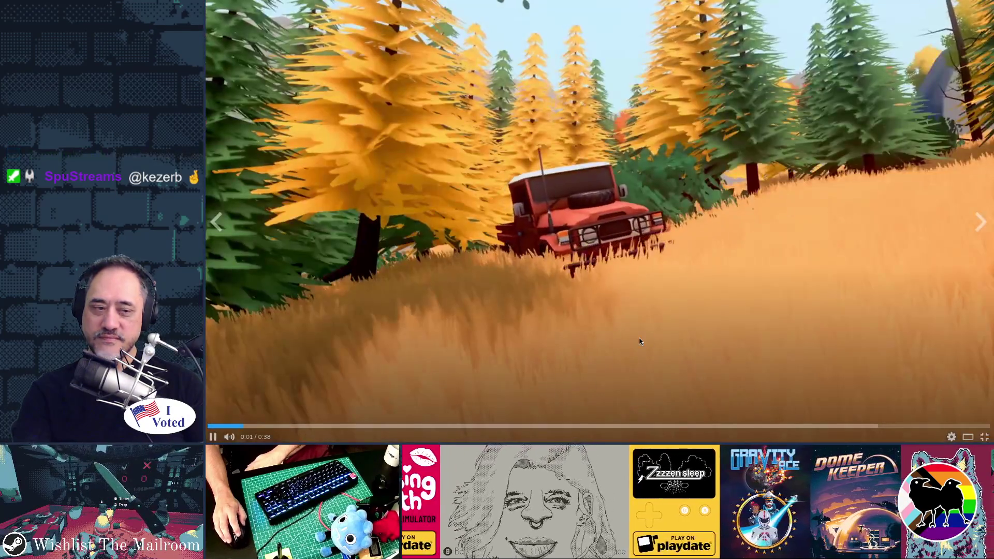
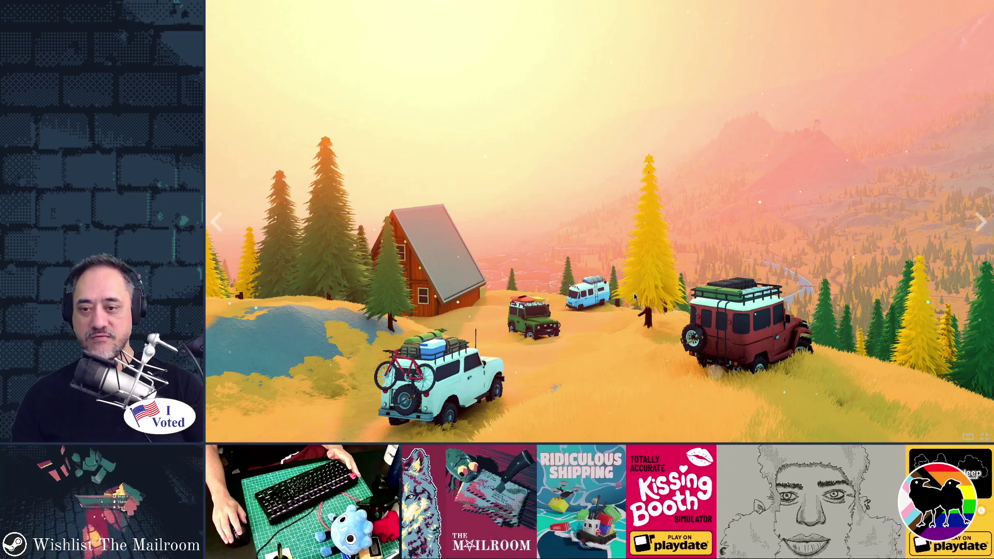
Browse the Over the Hill demo screenshots full screen, from the deer to the sunset jeep, then exit.
{"action": "key", "text": "Escape"}
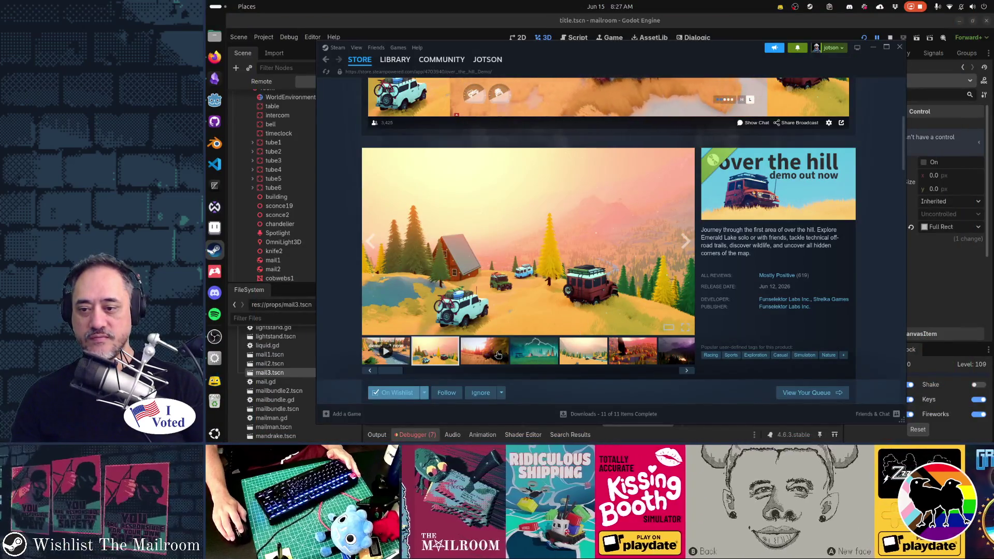
{"action": "left_click", "coordinate": [685, 327]}
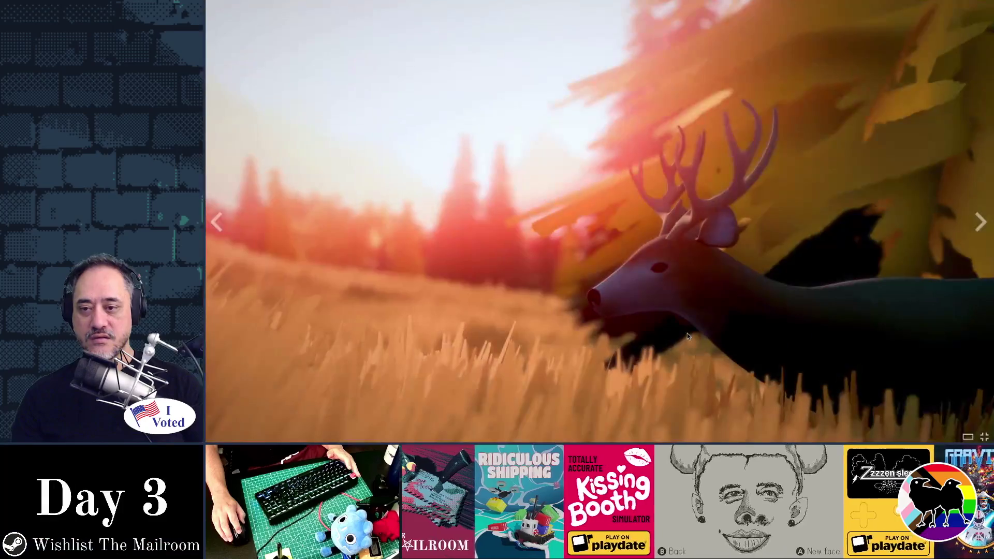
{"action": "key", "text": "Right"}
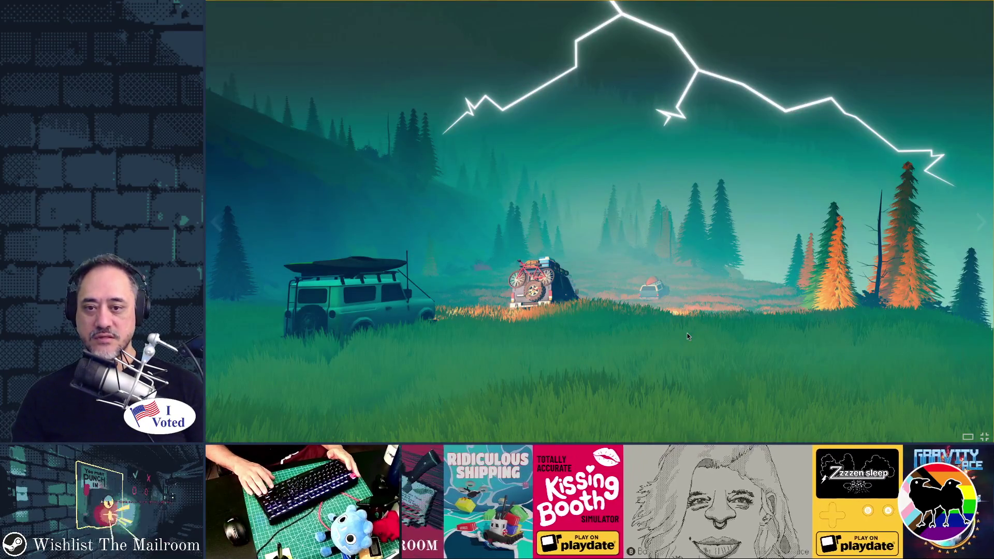
{"action": "key", "text": "Right"}
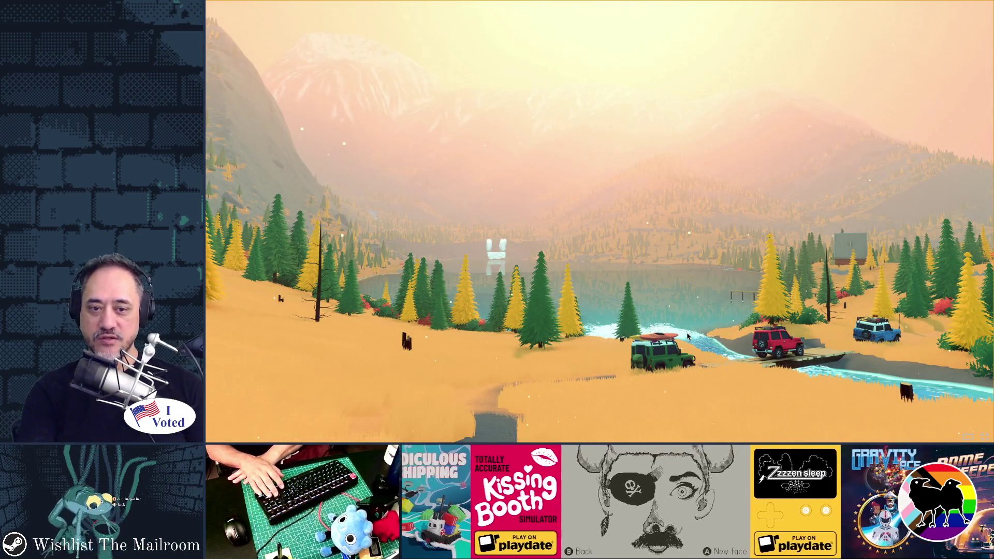
{"action": "key", "text": "Right"}
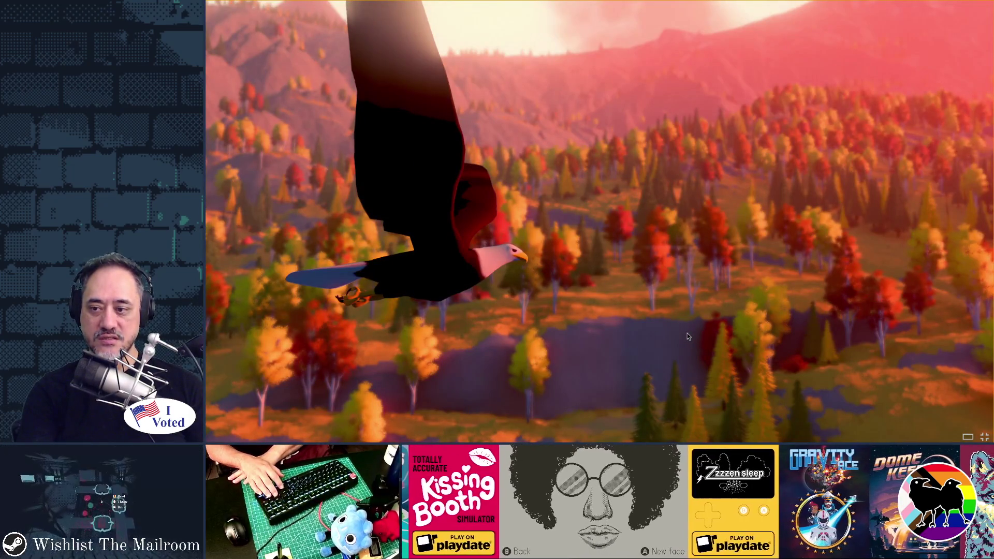
{"action": "key", "text": "Right"}
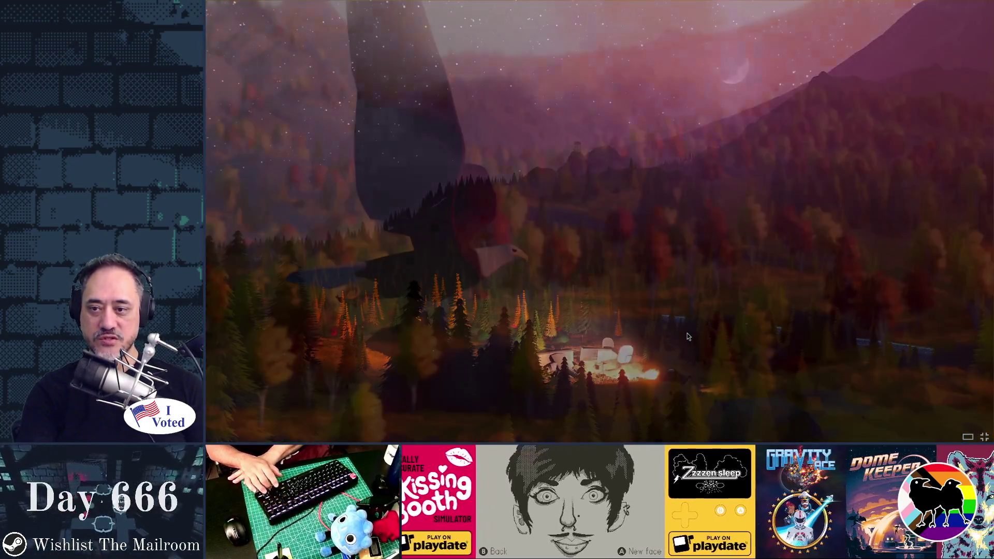
{"action": "key", "text": "Left"}
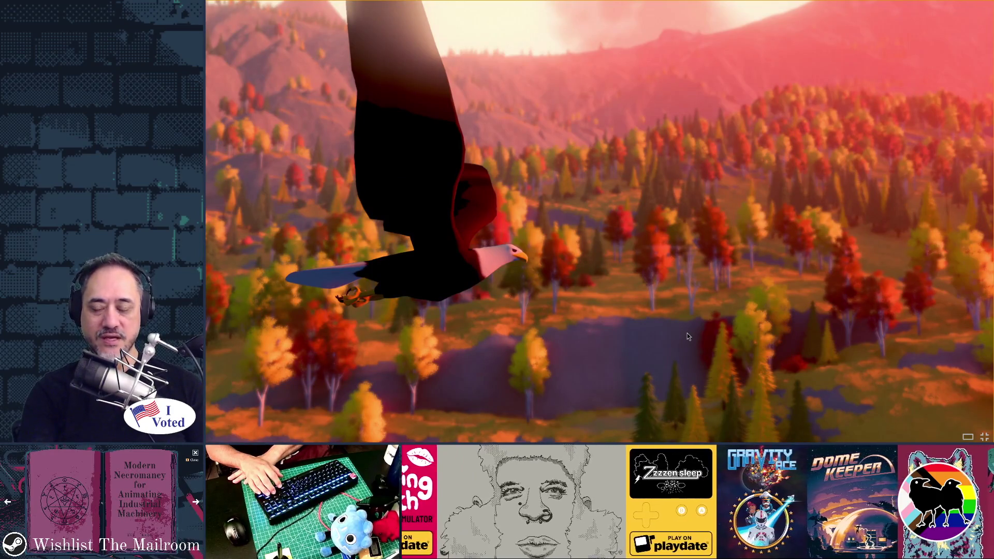
{"action": "key", "text": "Right"}
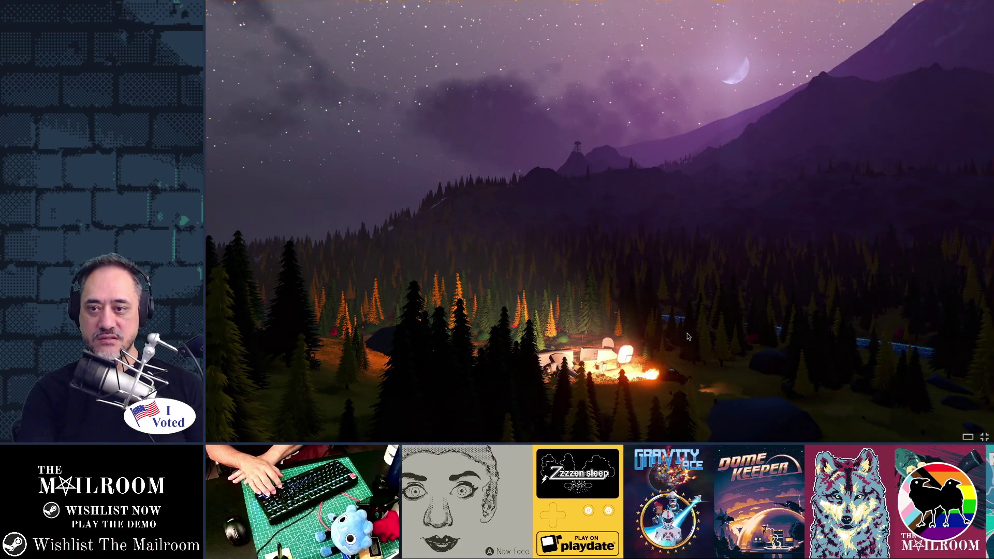
{"action": "key", "text": "Right"}
{"action": "key", "text": "Right"}
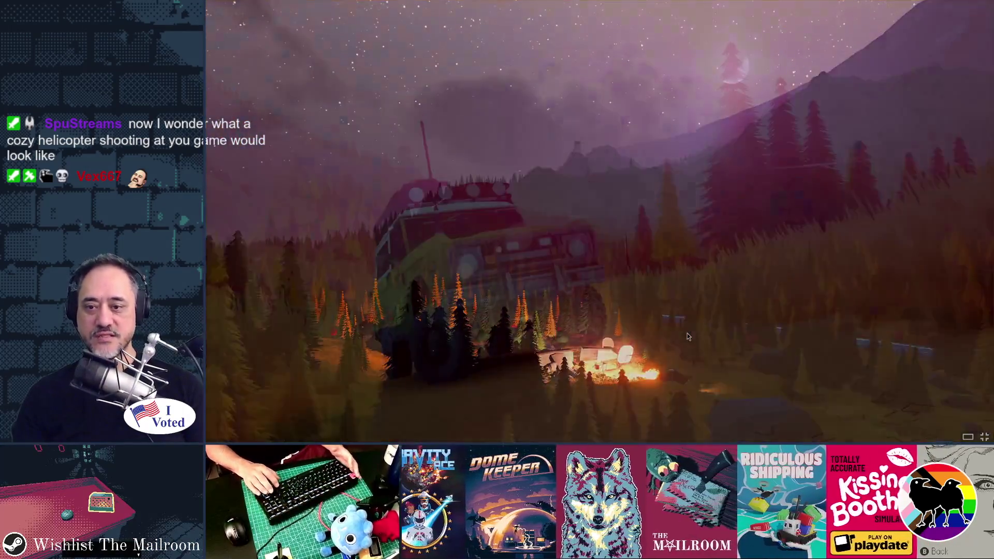
{"action": "key", "text": "Escape"}
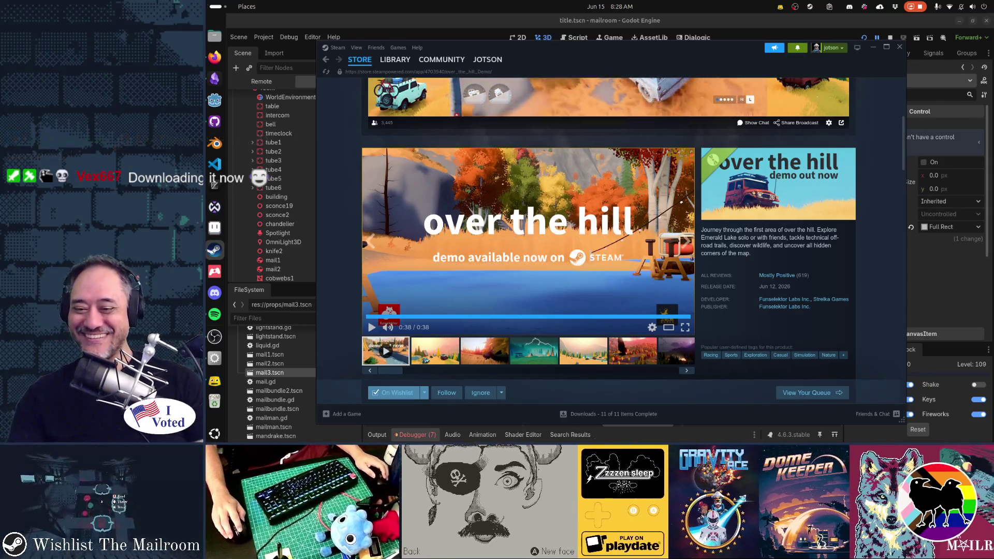
Bring the Godot editor forward and start a project-wide search for global.game_ready.
{"action": "left_click", "coordinate": [707, 438]}
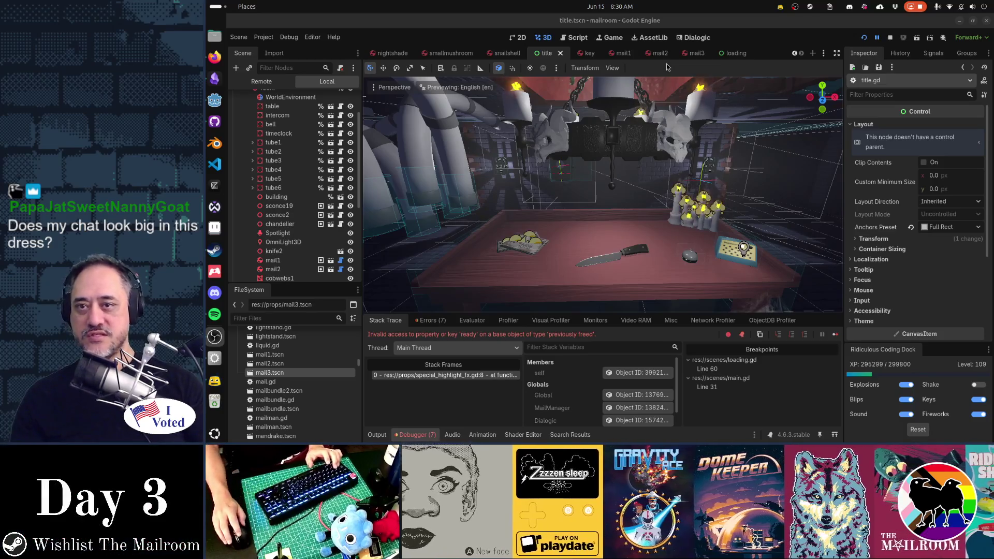
{"action": "key", "text": "ctrl+shift+f"}
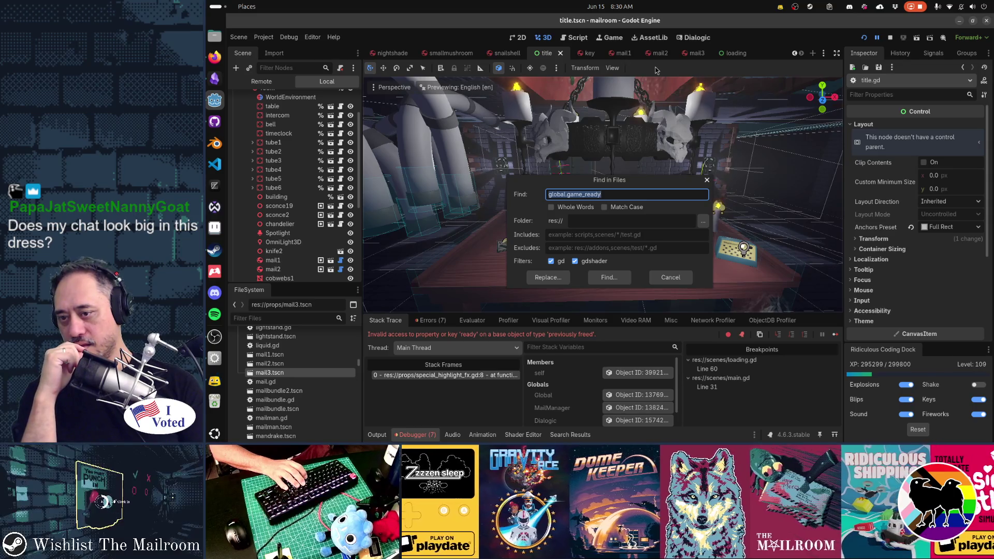
Run the global.game_ready search (15 matches, 9 files) and open the scale.gd and specimenjar.gd matches.
{"action": "key", "text": "Return"}
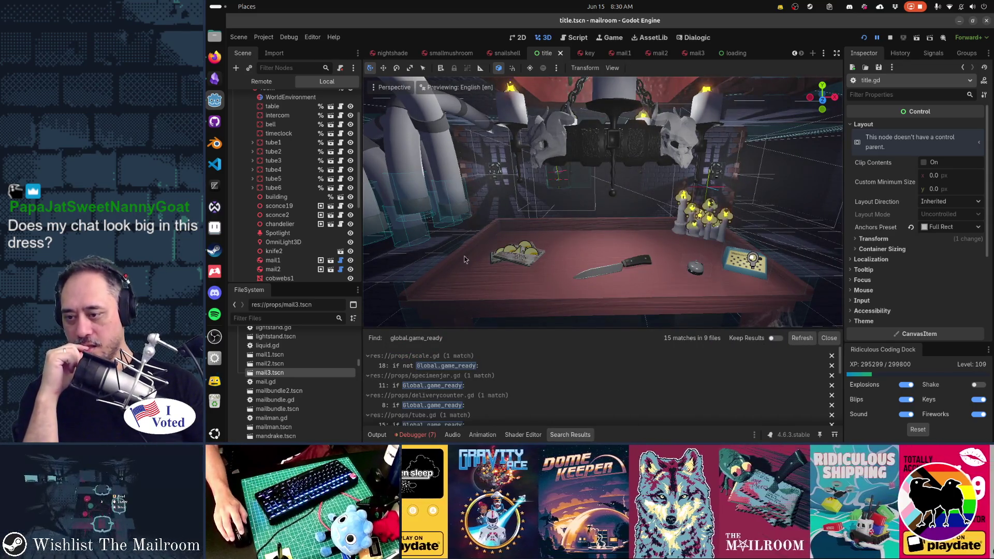
{"action": "left_click", "coordinate": [488, 366]}
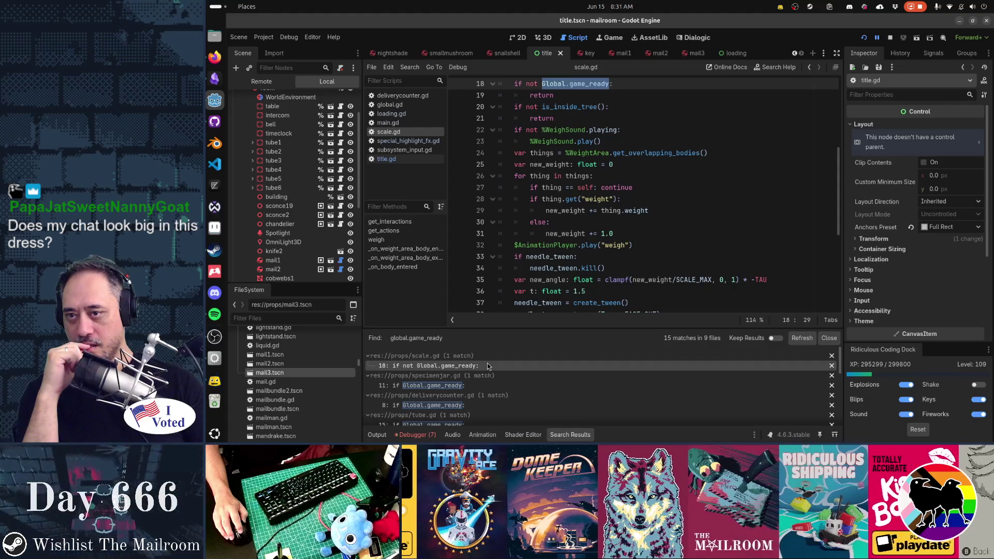
{"action": "scroll", "coordinate": [580, 196], "scroll_direction": "up", "scroll_amount": 3}
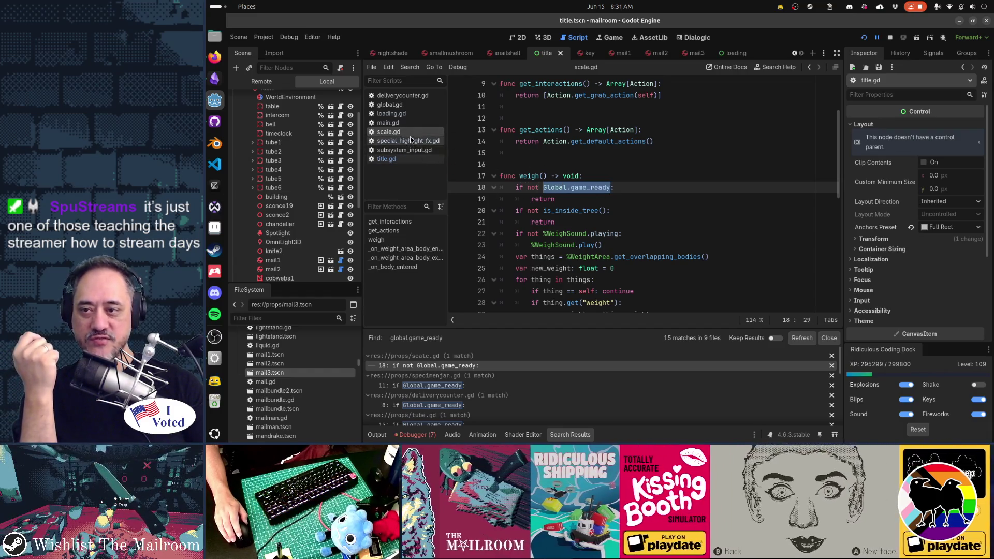
{"action": "left_click", "coordinate": [486, 388]}
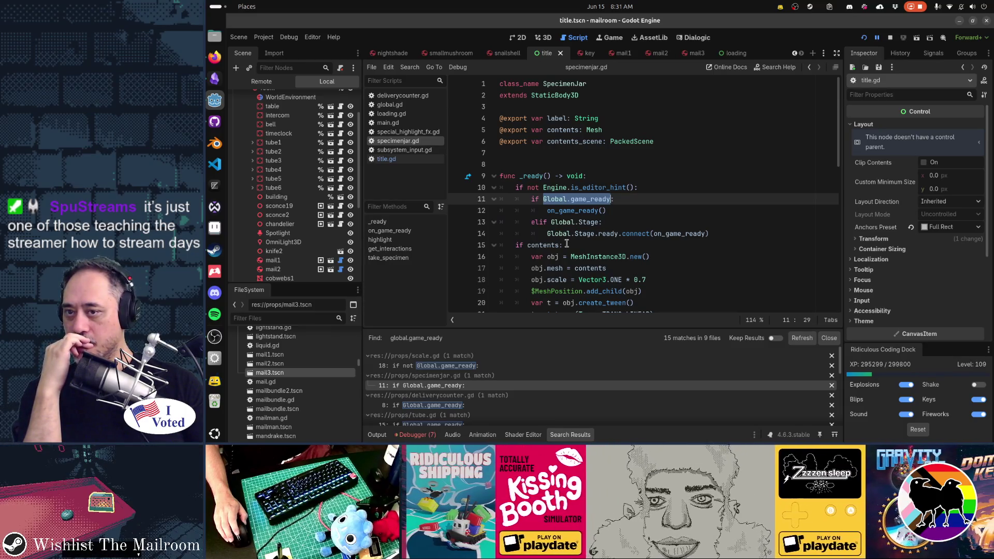
Review specimenjar.gd's game_ready branch and its Global.Stage check, comparing against the scale.gd match.
{"action": "left_click_drag", "start_coordinate": [644, 187], "coordinate": [566, 184]}
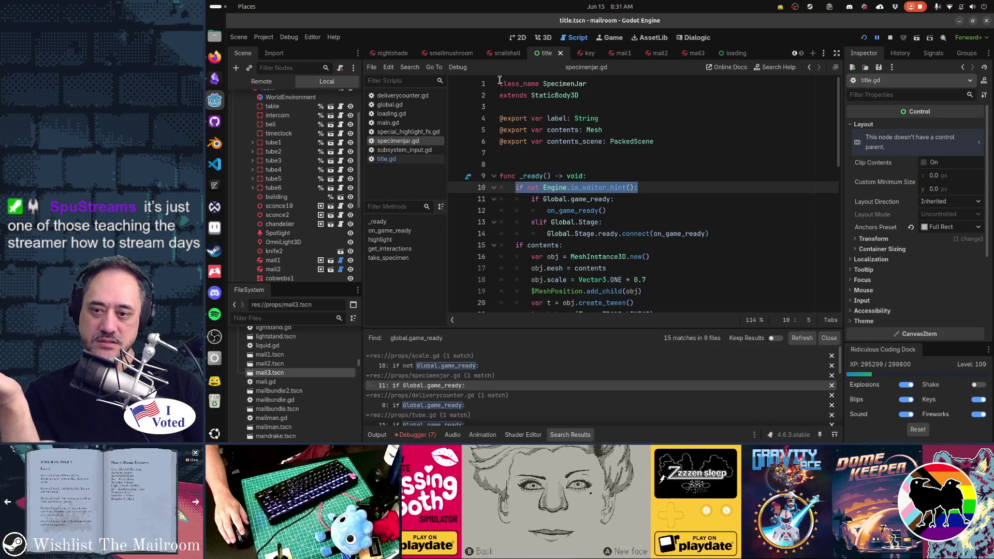
{"action": "mouse_move", "coordinate": [718, 238]}
{"action": "left_mouse_down"}
{"action": "mouse_move", "coordinate": [647, 233]}
{"action": "mouse_move", "coordinate": [533, 201]}
{"action": "left_mouse_up"}
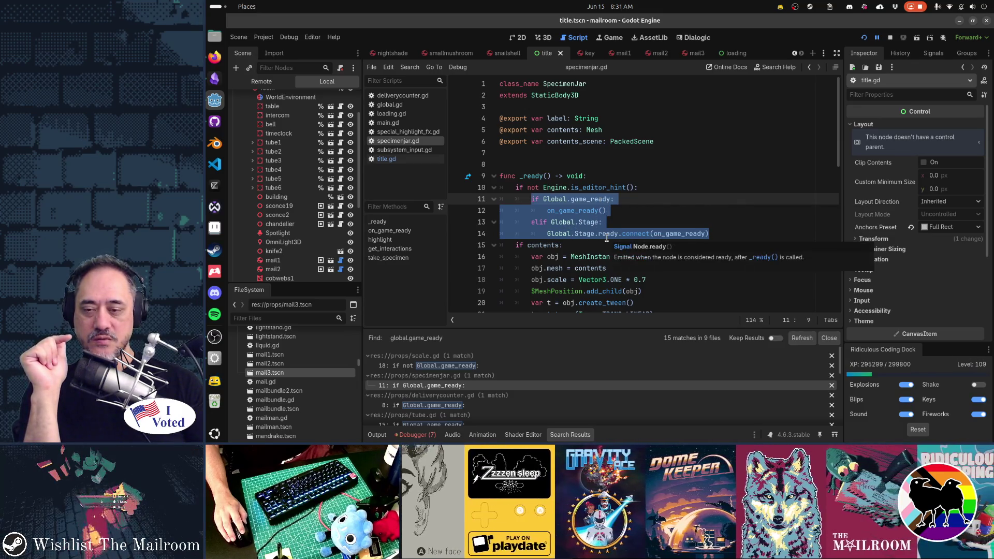
{"action": "double_click", "coordinate": [587, 234]}
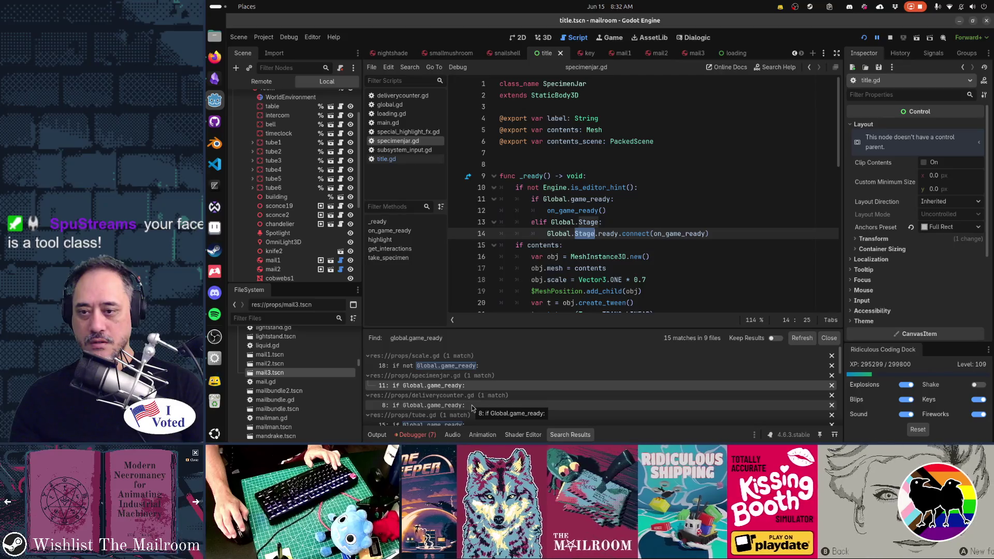
{"action": "left_click", "coordinate": [627, 223]}
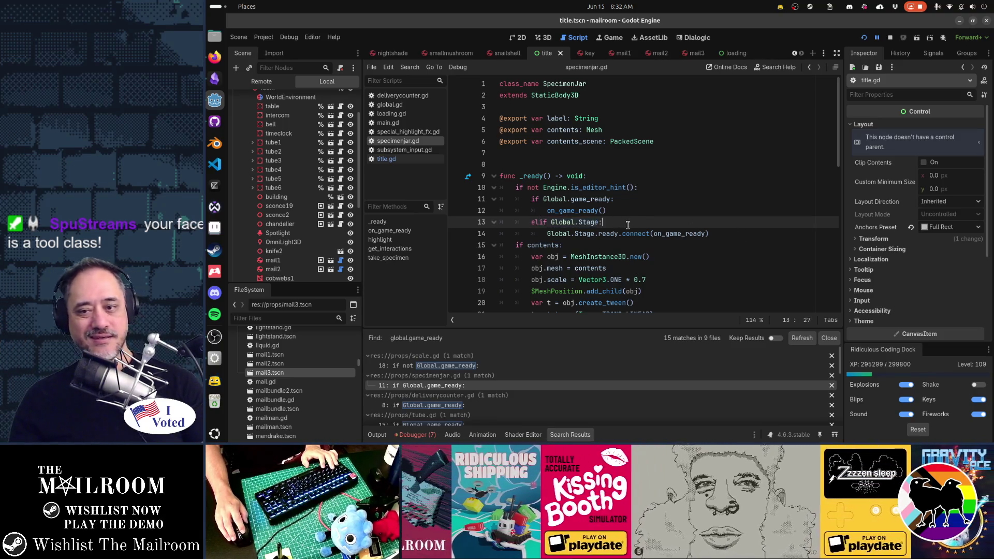
{"action": "key", "text": "shift+Home"}
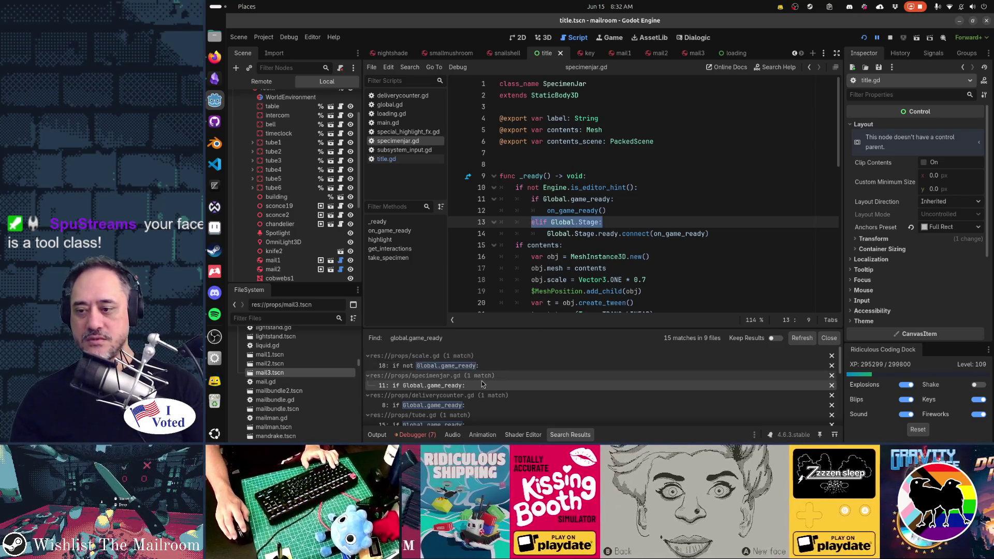
{"action": "left_click", "coordinate": [477, 367]}
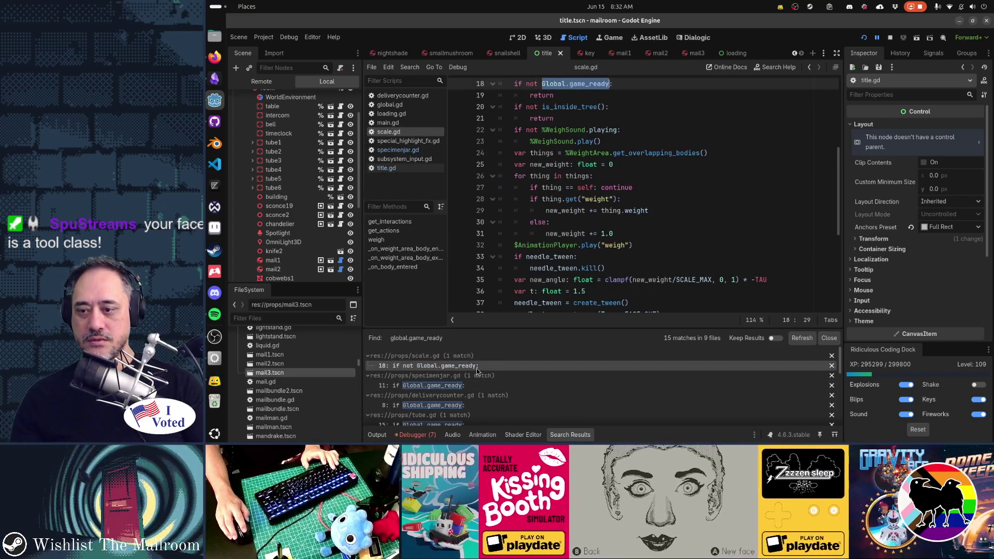
{"action": "left_click", "coordinate": [477, 385]}
Change line 13 to elif is_instance_valid(Global.Stage):, copy it, save, and go to deliverycounter.gd.
{"action": "left_click", "coordinate": [551, 223]}
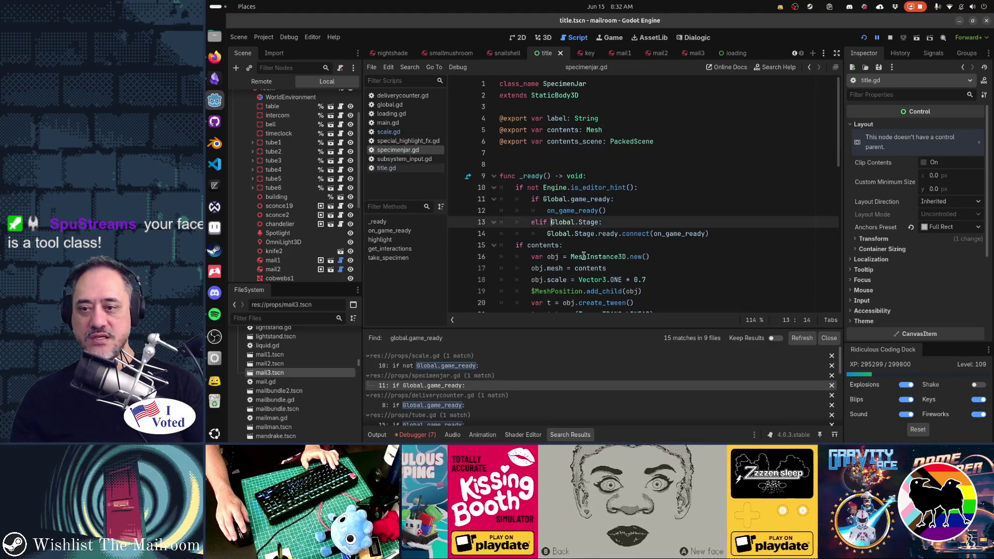
{"action": "mouse_move", "coordinate": [584, 255]}
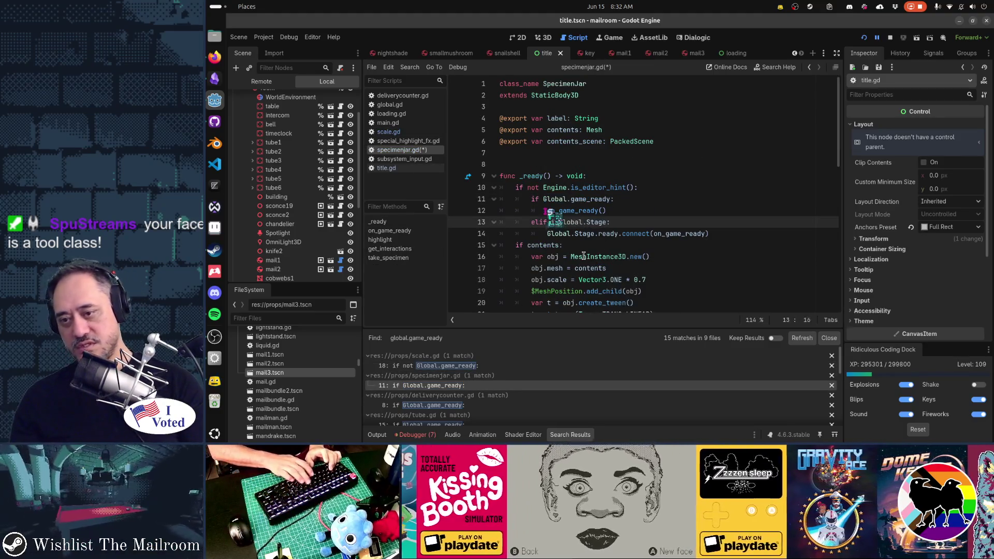
{"action": "type", "text": "is_va"}
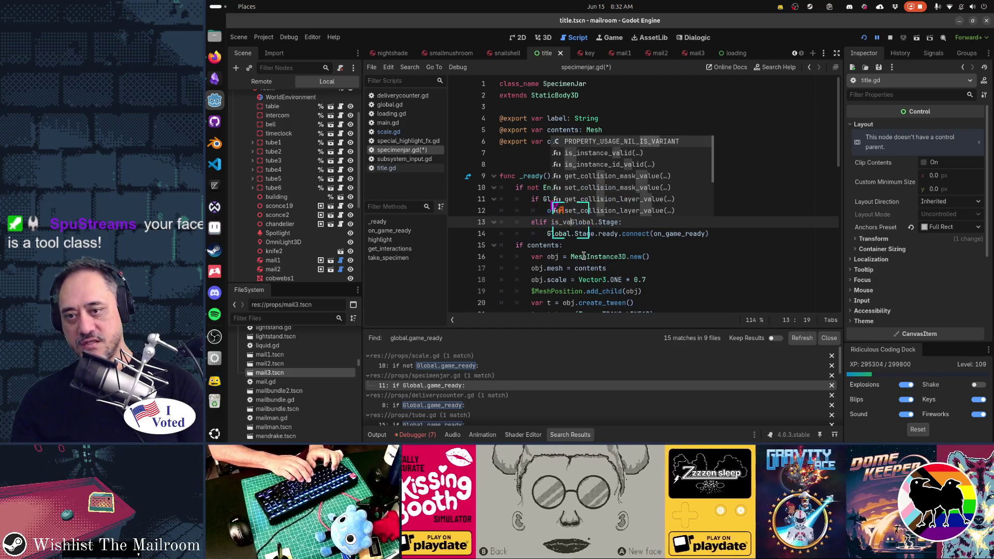
{"action": "key", "text": "Return"}
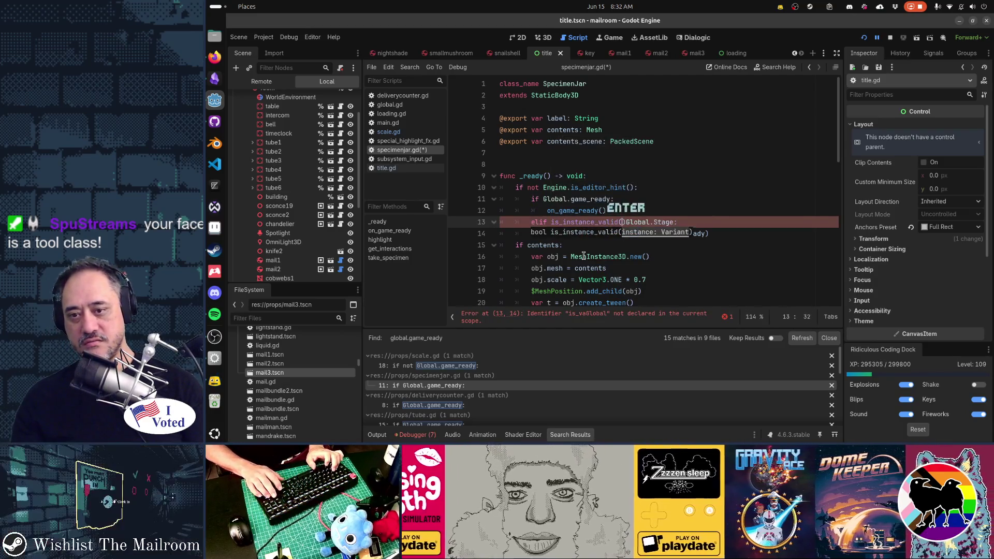
{"action": "key", "text": "Delete"}
{"action": "type", "text": ")"}
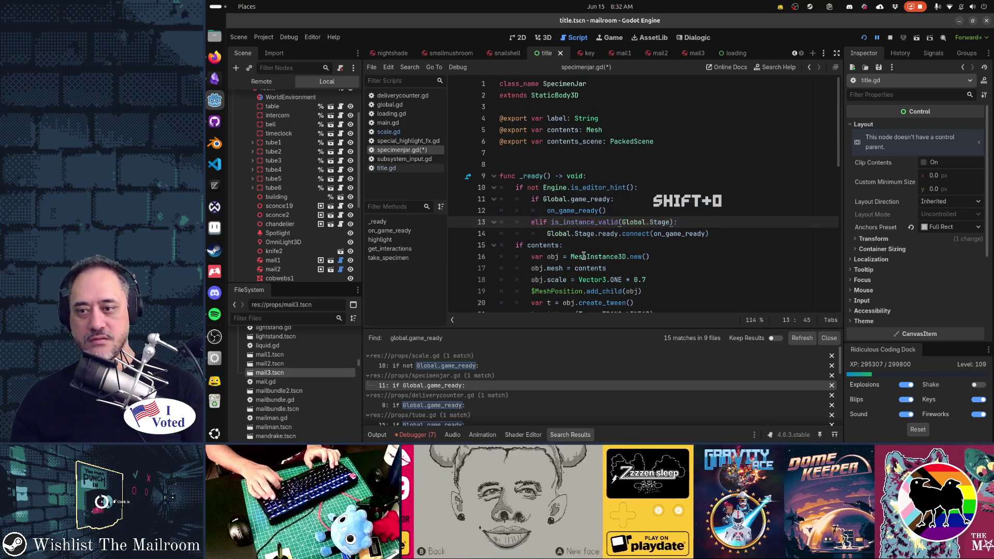
{"action": "key", "text": "shift+Home"}
{"action": "key", "text": "ctrl+shift+Right"}
{"action": "key", "text": "End"}
{"action": "key", "text": "shift+Home"}
{"action": "key", "text": "ctrl+c"}
{"action": "key", "text": "ctrl+s"}
{"action": "left_click", "coordinate": [477, 405]}
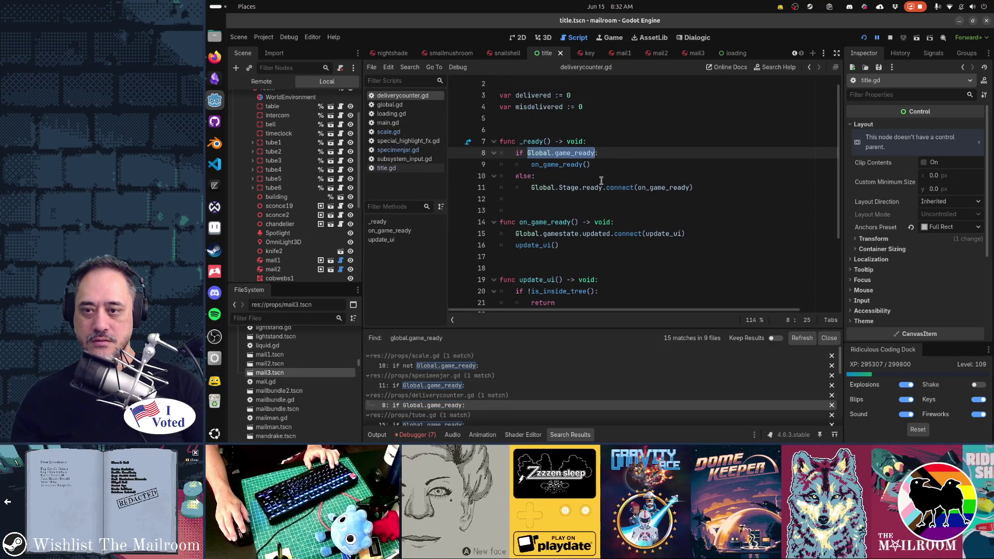
Replace deliverycounter.gd's line 10 else with elif is_instance_valid(Global.Stage): and save it.
{"action": "left_click", "coordinate": [601, 180]}
{"action": "key", "text": "shift+Home"}
{"action": "key", "text": "ctrl+v"}
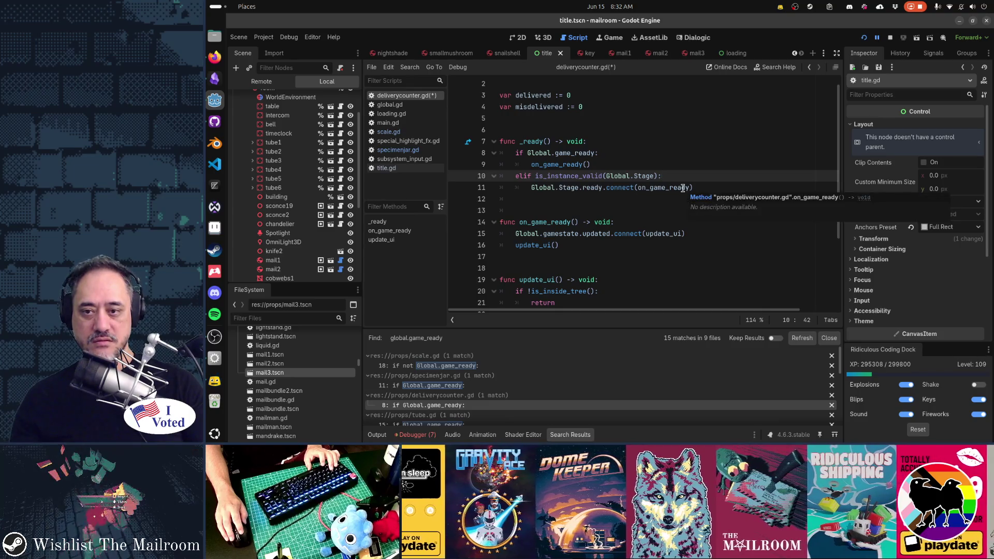
{"action": "key", "text": "ctrl+s"}
Check the tube.gd match, then open special_highlight_fx.gd at its line 5 game_ready check.
{"action": "scroll", "coordinate": [486, 400], "scroll_direction": "down", "scroll_amount": 1}
{"action": "scroll", "coordinate": [486, 400], "scroll_direction": "down", "scroll_amount": 1}
{"action": "left_click", "coordinate": [484, 399]}
{"action": "scroll", "coordinate": [647, 267], "scroll_direction": "up", "scroll_amount": 2}
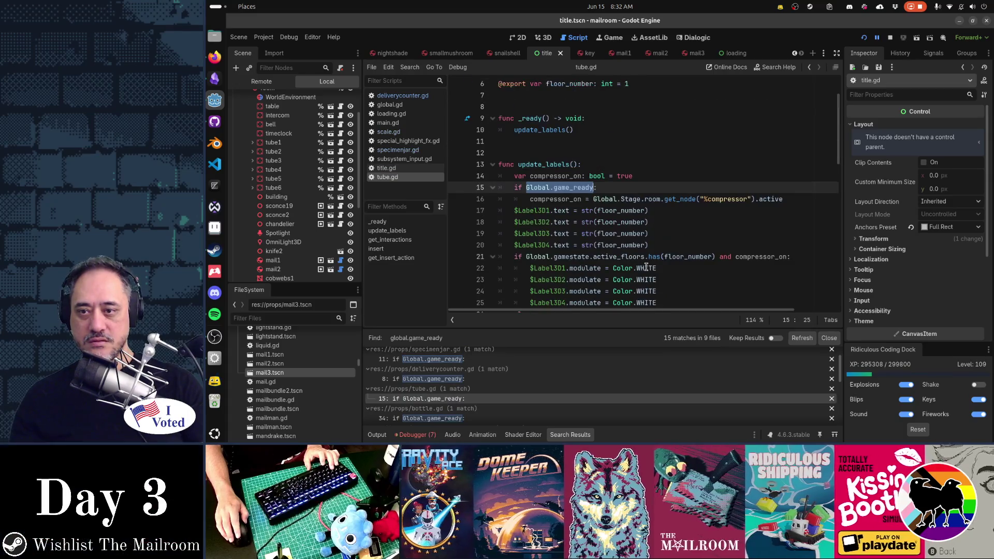
{"action": "scroll", "coordinate": [646, 267], "scroll_direction": "down", "scroll_amount": 2}
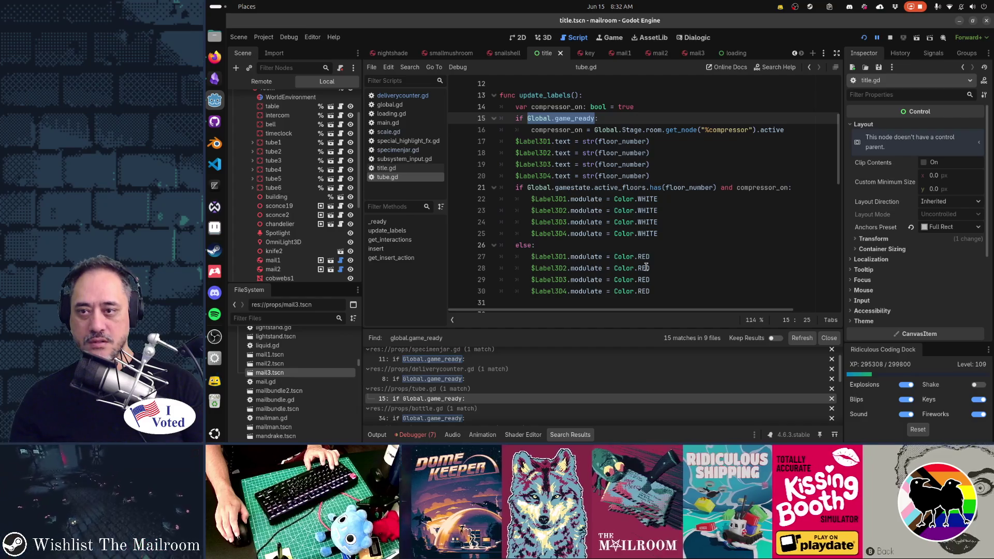
{"action": "scroll", "coordinate": [646, 267], "scroll_direction": "down", "scroll_amount": 3}
{"action": "scroll", "coordinate": [646, 266], "scroll_direction": "up", "scroll_amount": 1}
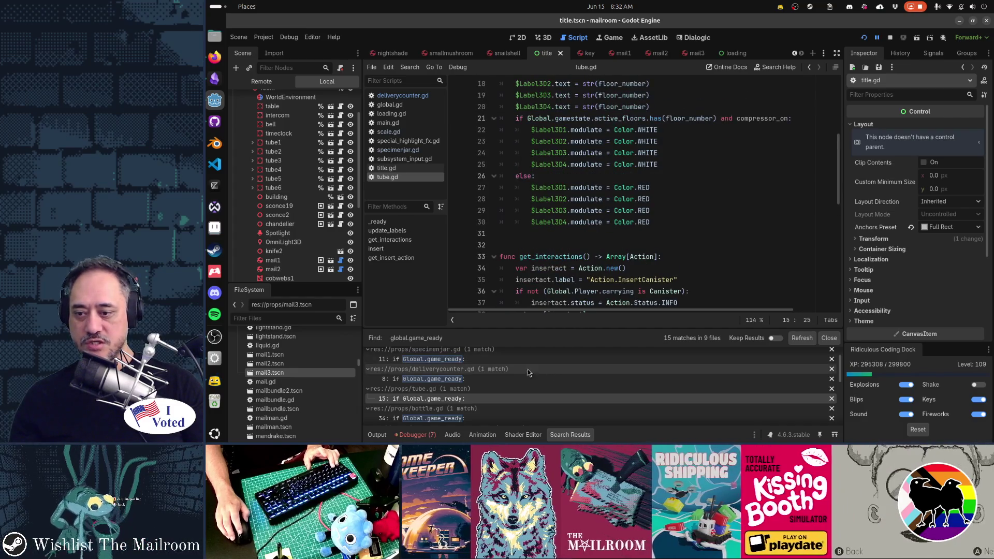
{"action": "scroll", "coordinate": [483, 398], "scroll_direction": "down", "scroll_amount": 2}
{"action": "left_click", "coordinate": [483, 413]}
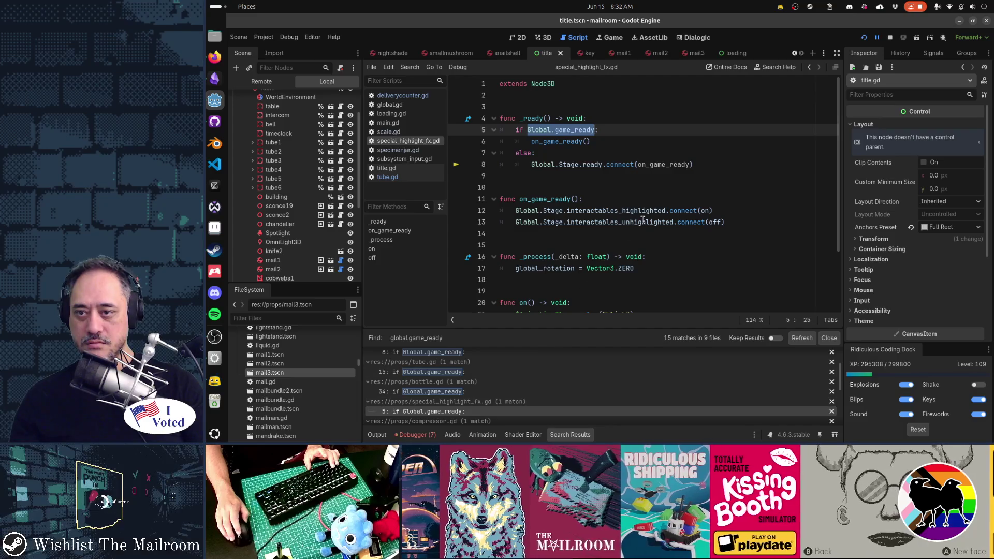
Replace line 7's else with elif is_instance_valid(Global.Stage): and save the script.
{"action": "left_click", "coordinate": [625, 154]}
{"action": "key", "text": "shift+Home"}
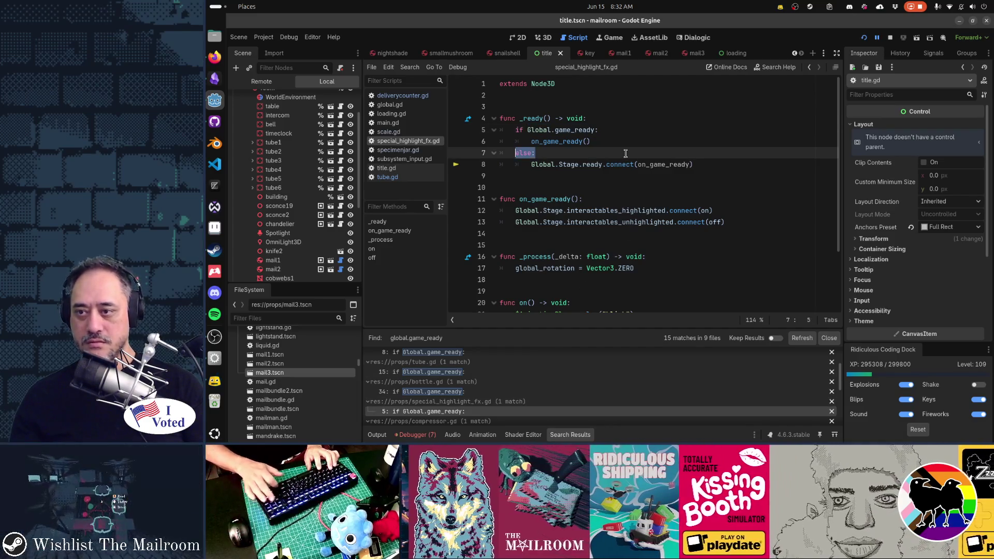
{"action": "key", "text": "ctrl+v"}
{"action": "key", "text": "ctrl+s"}
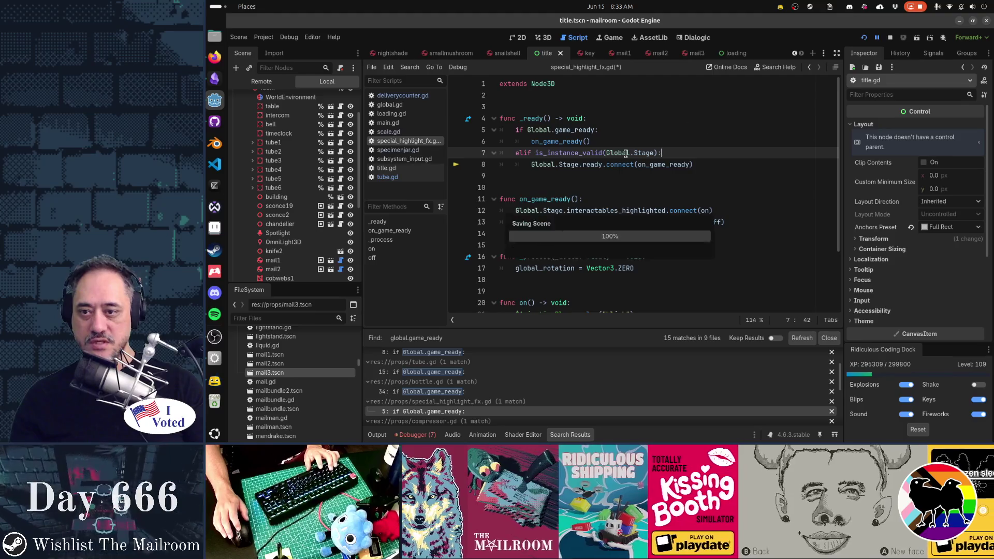
Review the compressor.gd match, then main.gd where game_ready is set false and then true.
{"action": "scroll", "coordinate": [537, 365], "scroll_direction": "down", "scroll_amount": 1}
{"action": "left_click", "coordinate": [509, 404]}
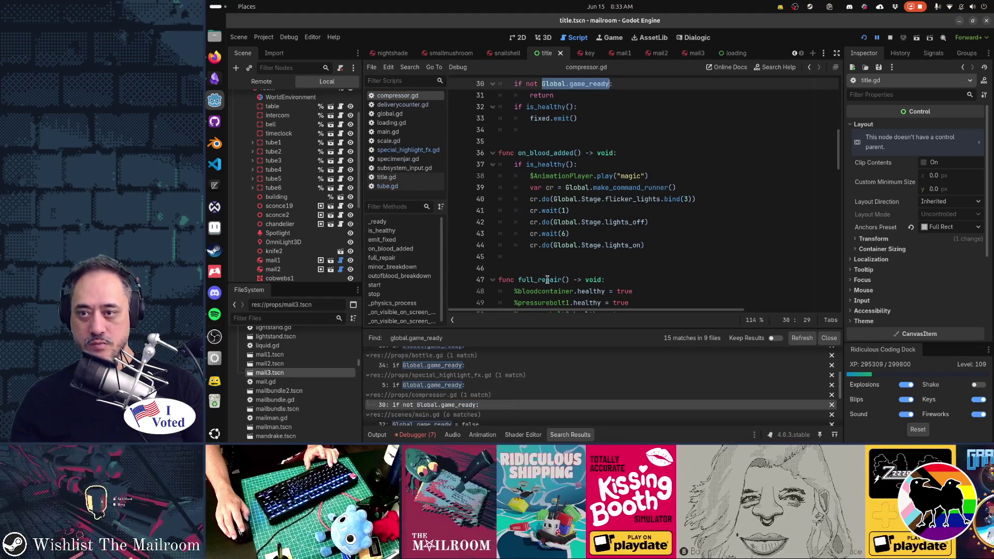
{"action": "scroll", "coordinate": [510, 408], "scroll_direction": "down", "scroll_amount": 2}
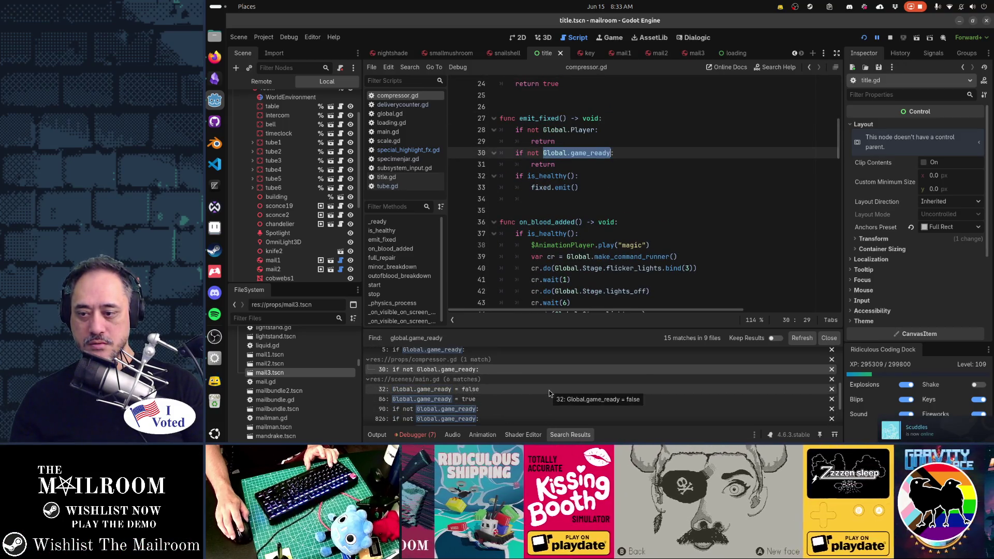
{"action": "left_click", "coordinate": [549, 391]}
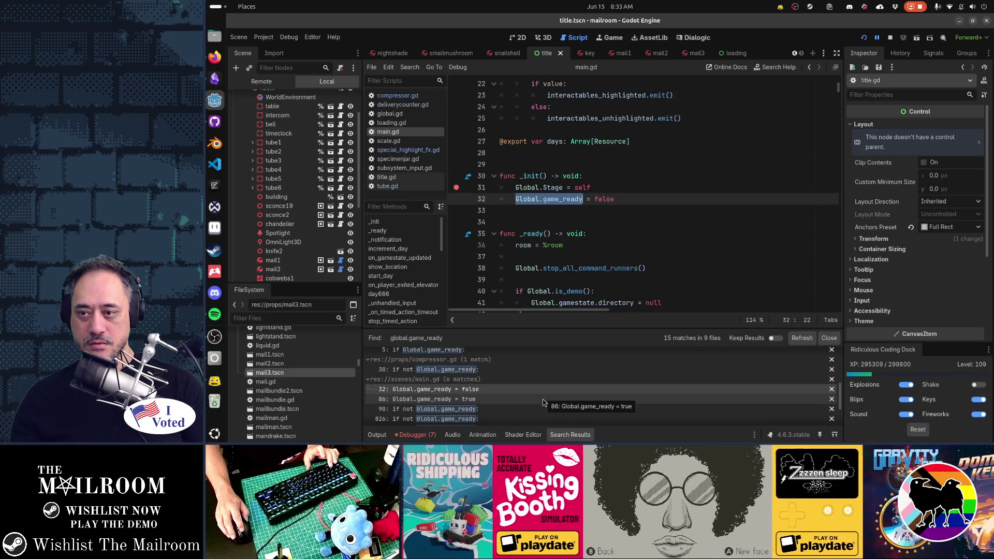
{"action": "left_click", "coordinate": [542, 399]}
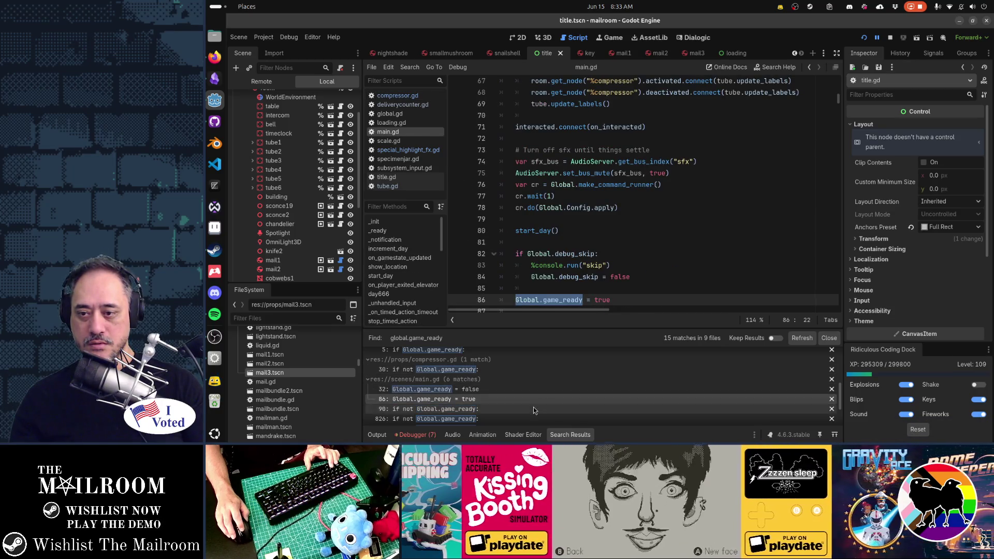
{"action": "left_click", "coordinate": [533, 406]}
{"action": "left_click", "coordinate": [531, 418]}
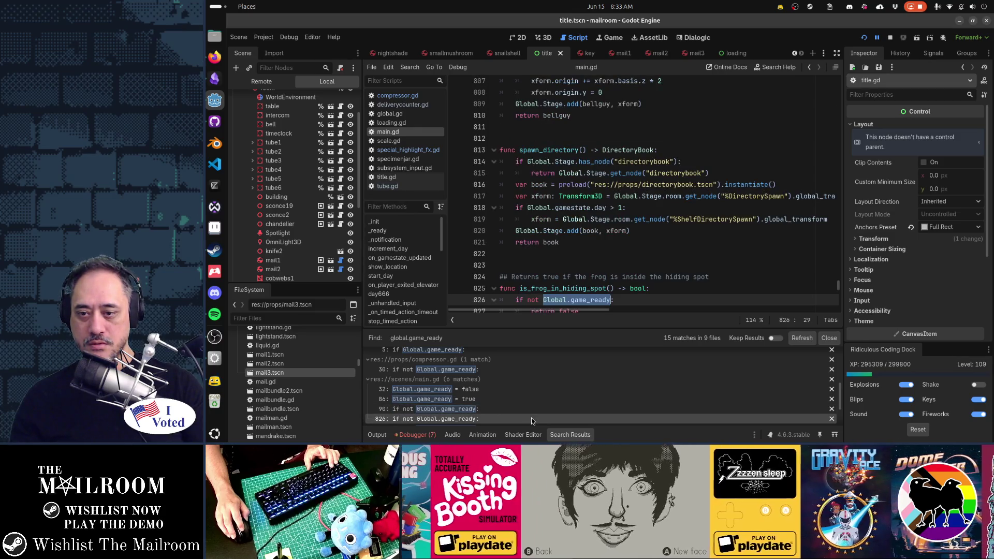
{"action": "left_click", "coordinate": [533, 410]}
{"action": "left_click", "coordinate": [529, 396]}
{"action": "left_click", "coordinate": [527, 390]}
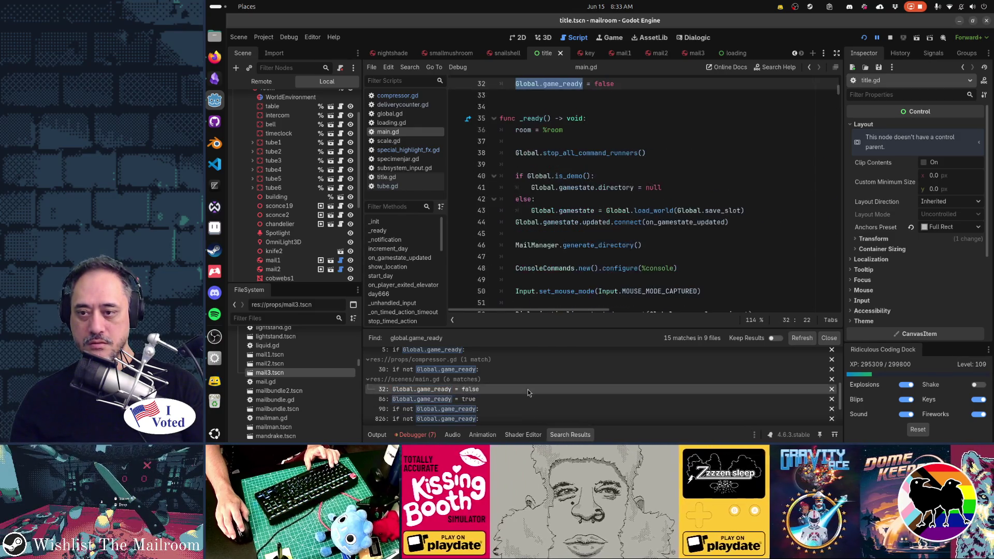
{"action": "left_click", "coordinate": [519, 369]}
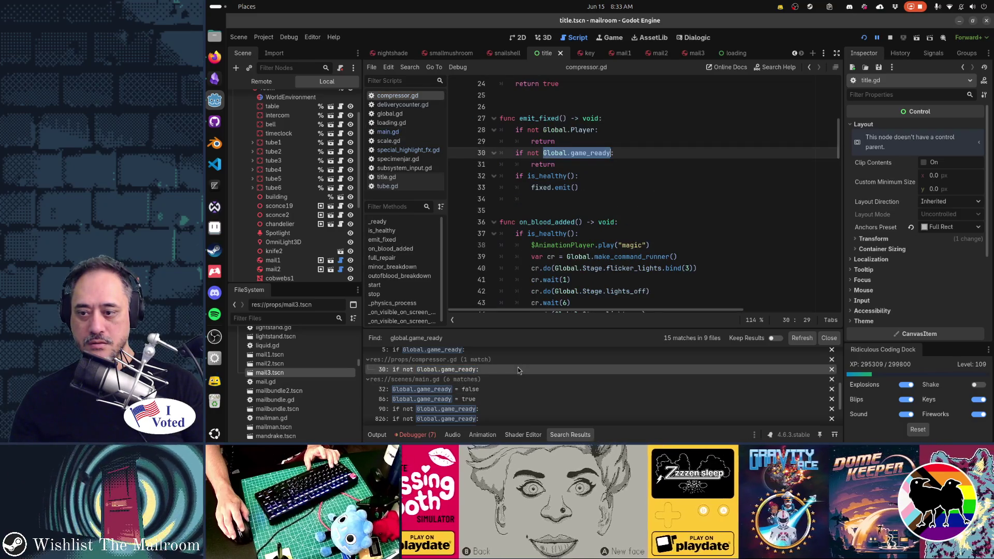
{"action": "left_click", "coordinate": [519, 350]}
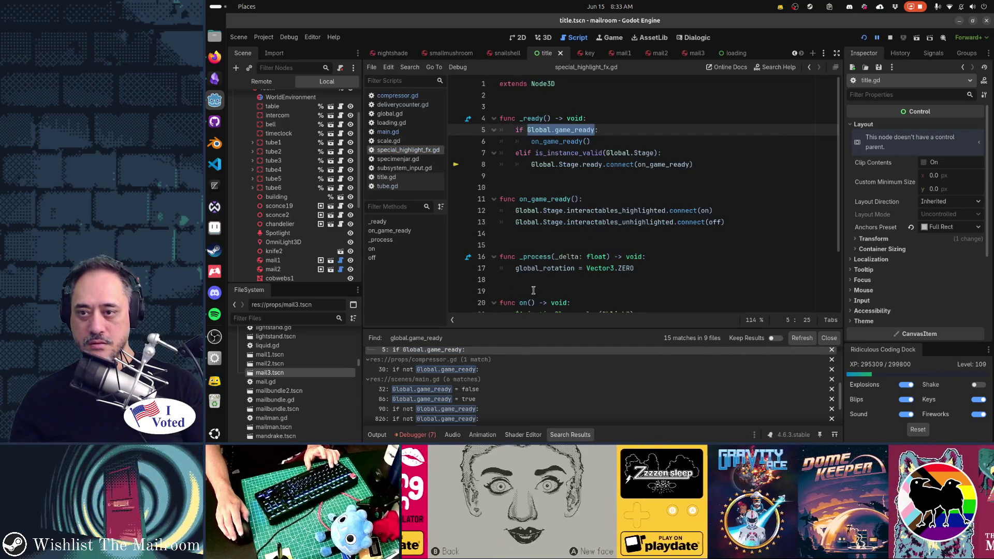
{"action": "scroll", "coordinate": [498, 402], "scroll_direction": "up", "scroll_amount": 1}
{"action": "left_click", "coordinate": [499, 388]}
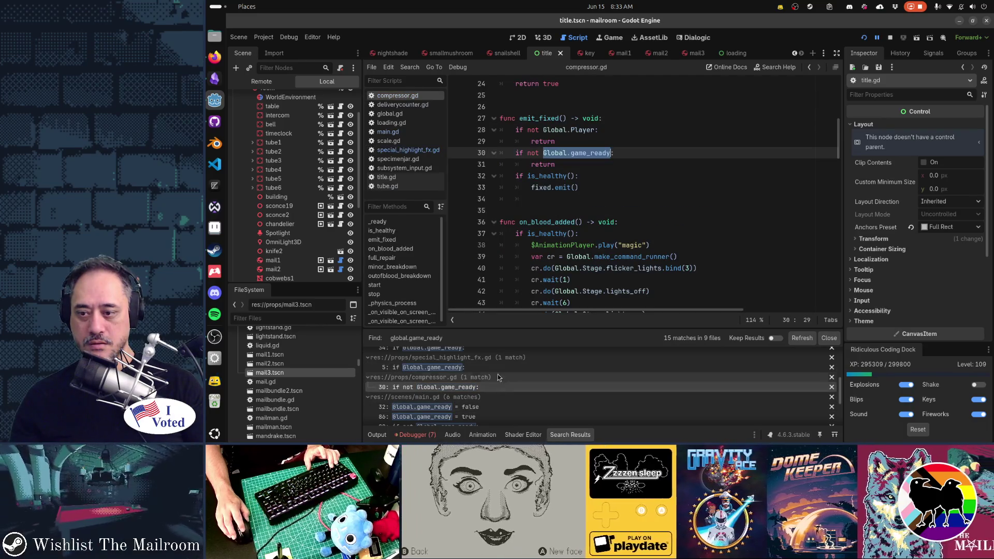
{"action": "left_click", "coordinate": [498, 369]}
{"action": "scroll", "coordinate": [494, 383], "scroll_direction": "up", "scroll_amount": 1}
{"action": "left_click", "coordinate": [491, 376]}
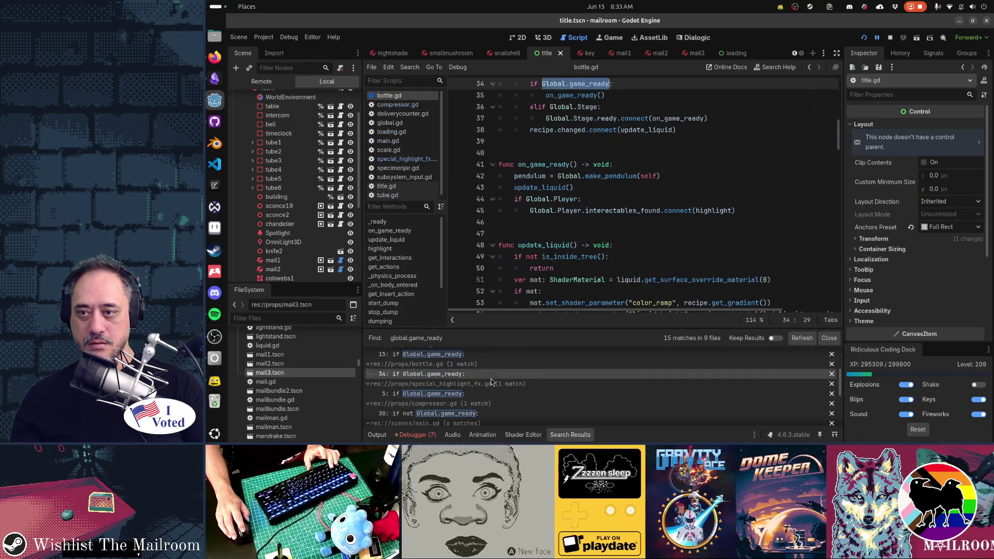
{"action": "scroll", "coordinate": [490, 378], "scroll_direction": "up", "scroll_amount": 2}
{"action": "left_click", "coordinate": [489, 389]}
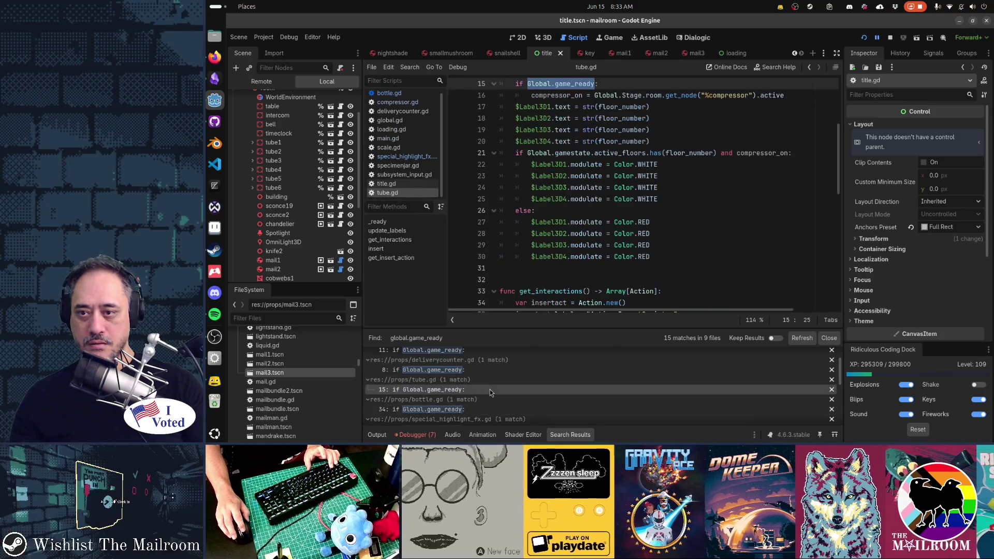
{"action": "scroll", "coordinate": [489, 389], "scroll_direction": "up", "scroll_amount": 2}
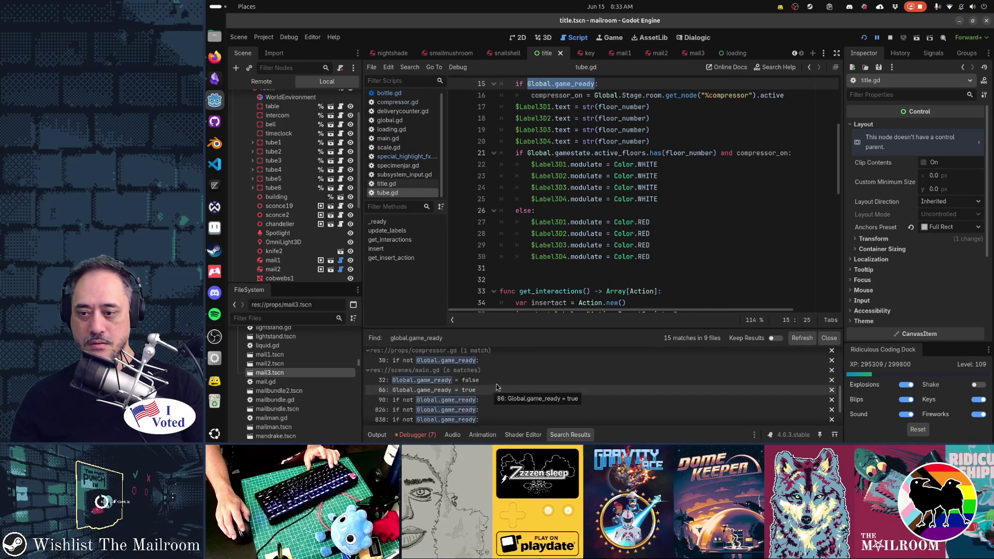
{"action": "left_click", "coordinate": [492, 390]}
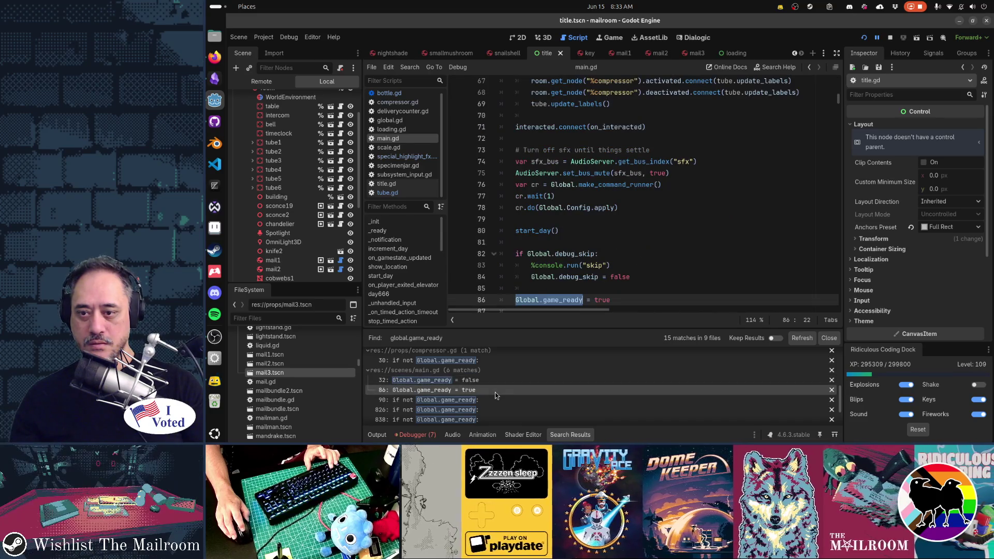
{"action": "left_click", "coordinate": [493, 401]}
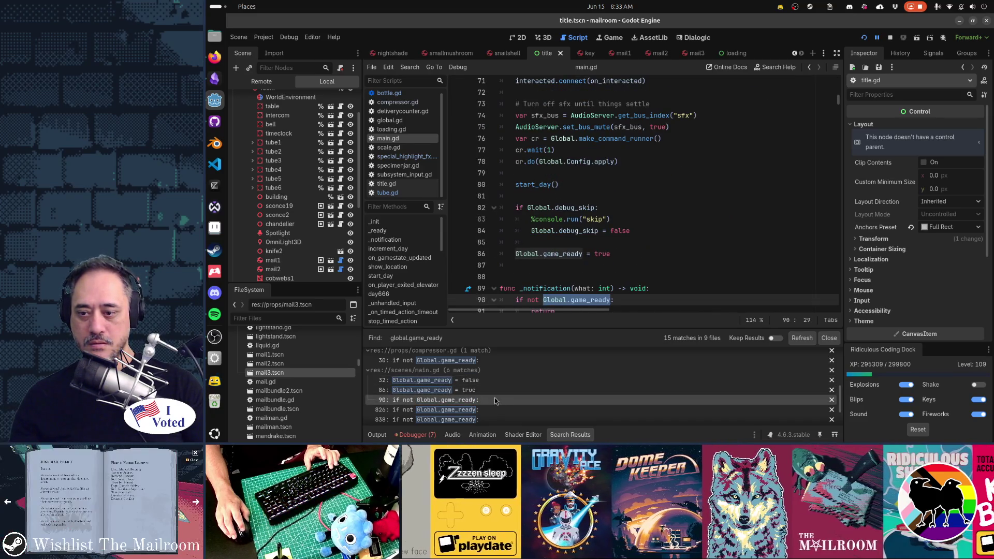
{"action": "left_click", "coordinate": [491, 392]}
{"action": "key", "text": "F8"}
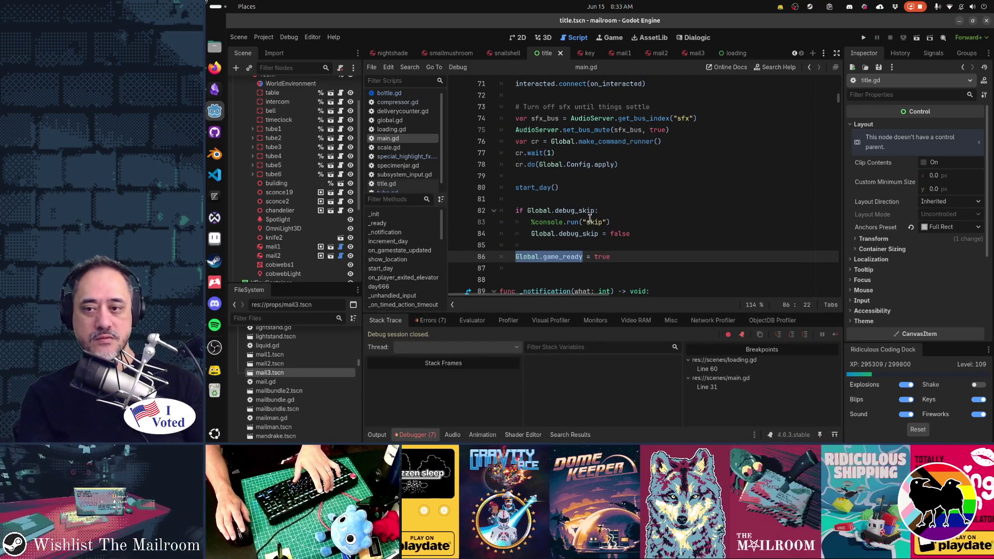
Rerun the game, remove the main.gd line 31 breakpoint, and resume execution.
{"action": "left_click", "coordinate": [591, 233]}
{"action": "key", "text": "F5"}
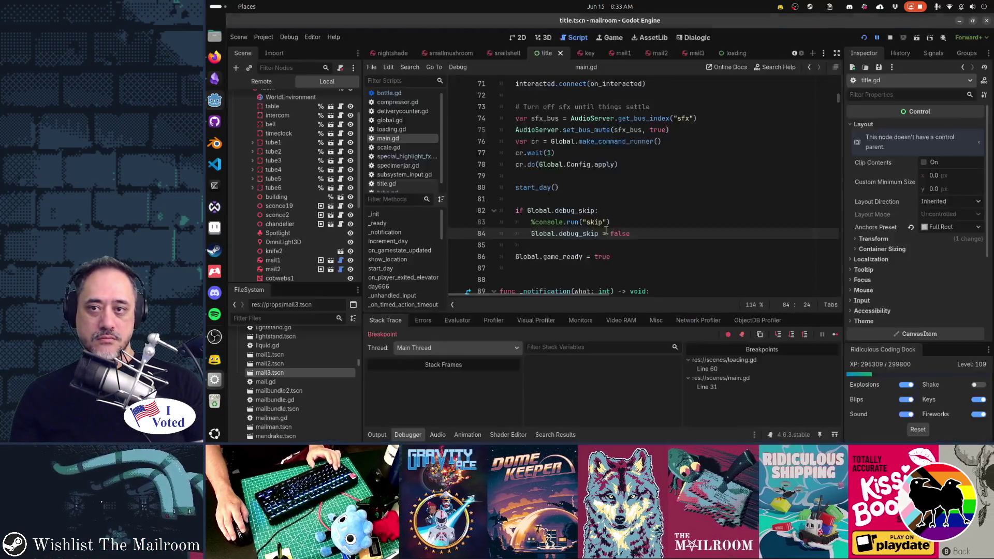
{"action": "left_click", "coordinate": [456, 188]}
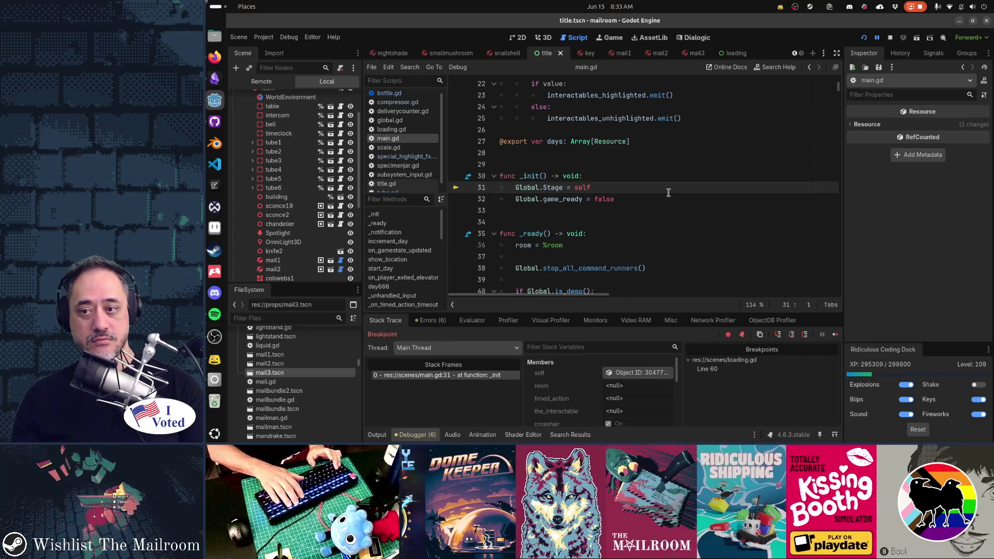
{"action": "key", "text": "F12"}
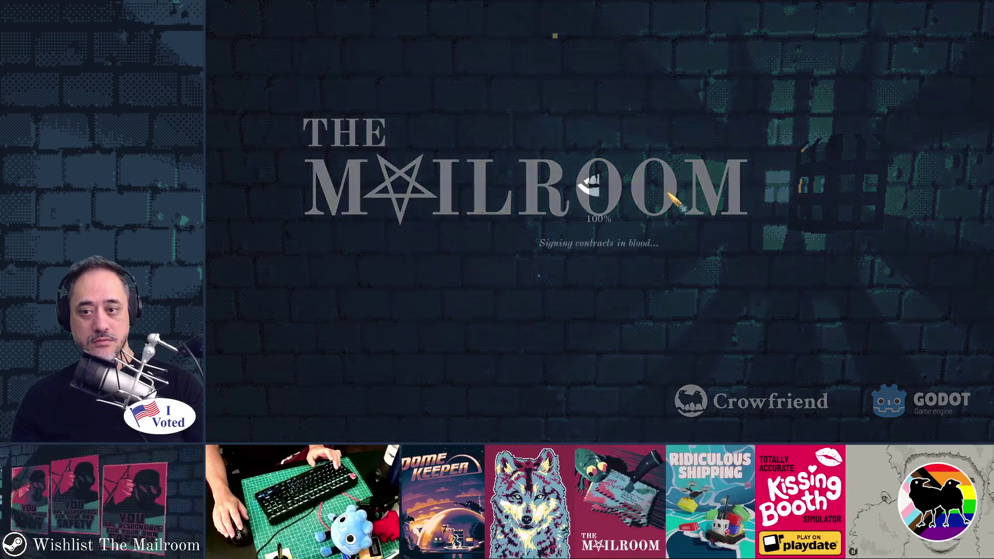
Get past the loading screen and loading.gd breakpoint, relaunch the game, and choose Play on the title menu.
{"action": "left_click", "coordinate": [668, 194]}
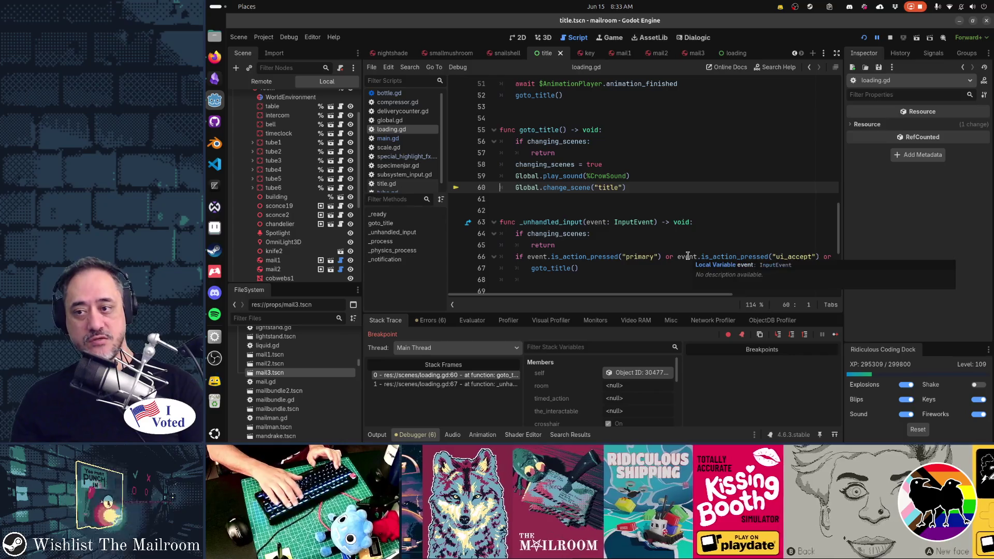
{"action": "key", "text": "F12"}
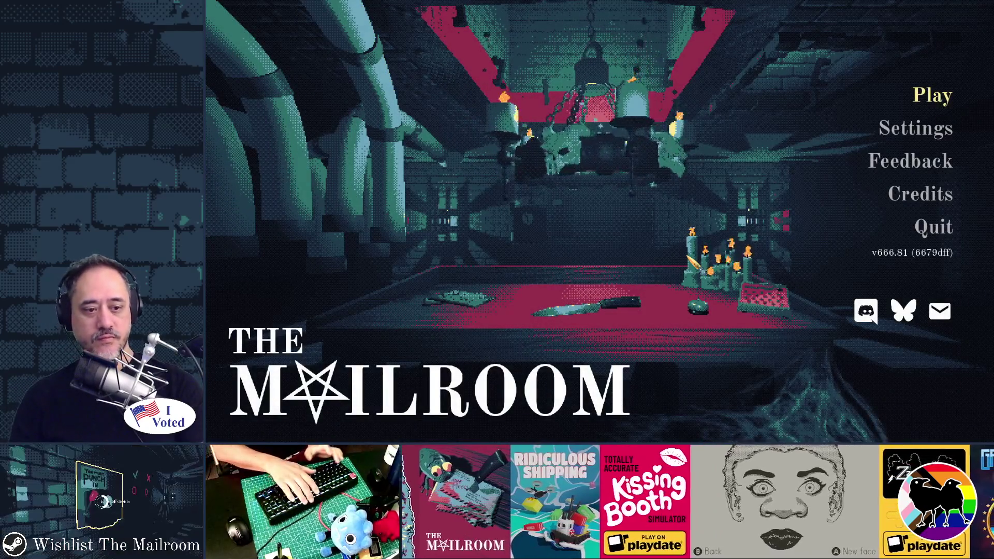
{"action": "key", "text": "F8"}
{"action": "key", "text": "F5"}
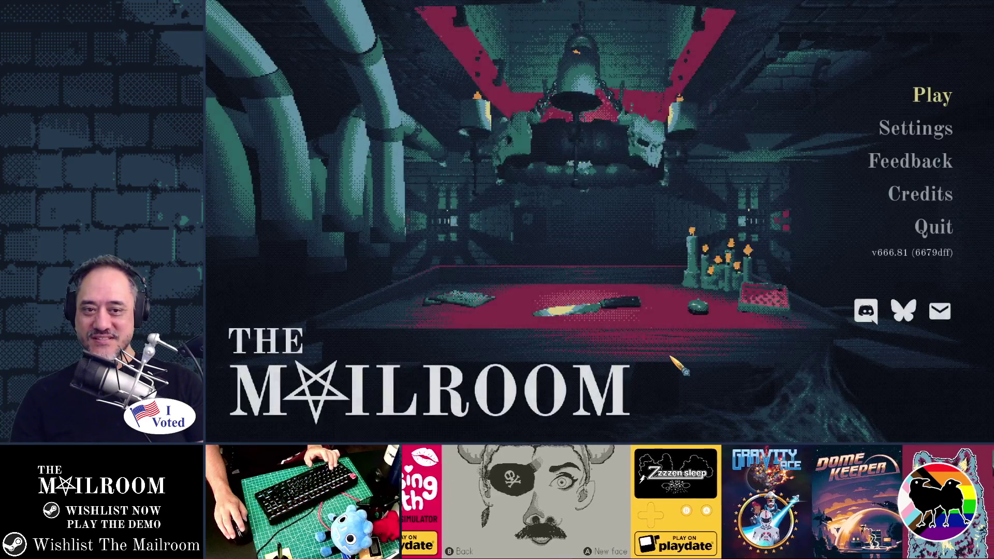
{"action": "key", "text": "Return"}
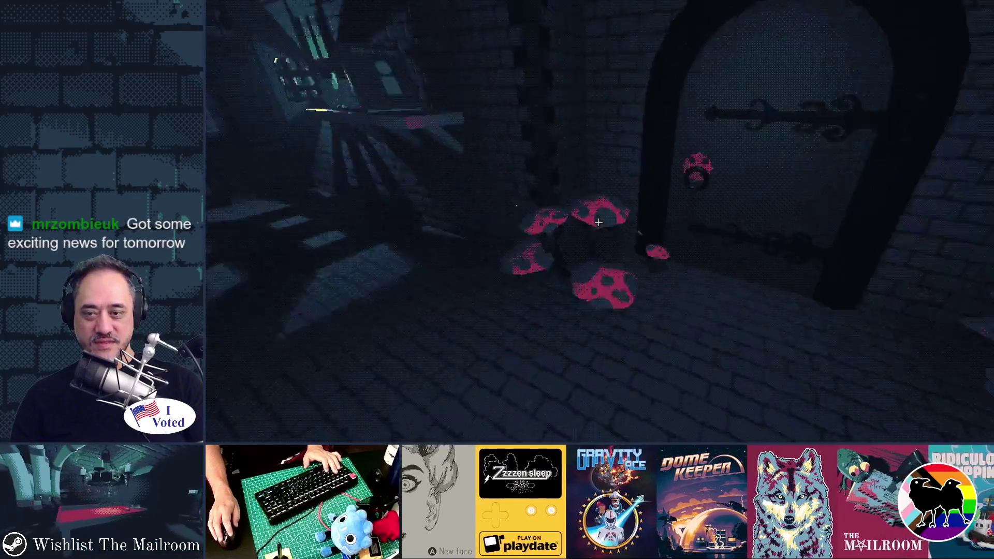
Inspect the letter on the table, then pick up and drop the envelope.
{"action": "key", "text": "t"}
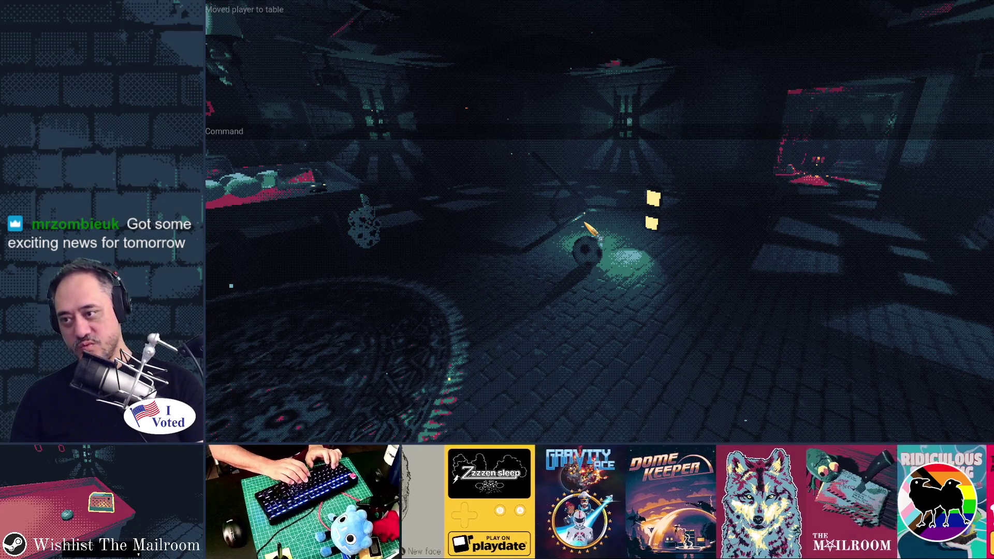
{"action": "type", "text": "m"}
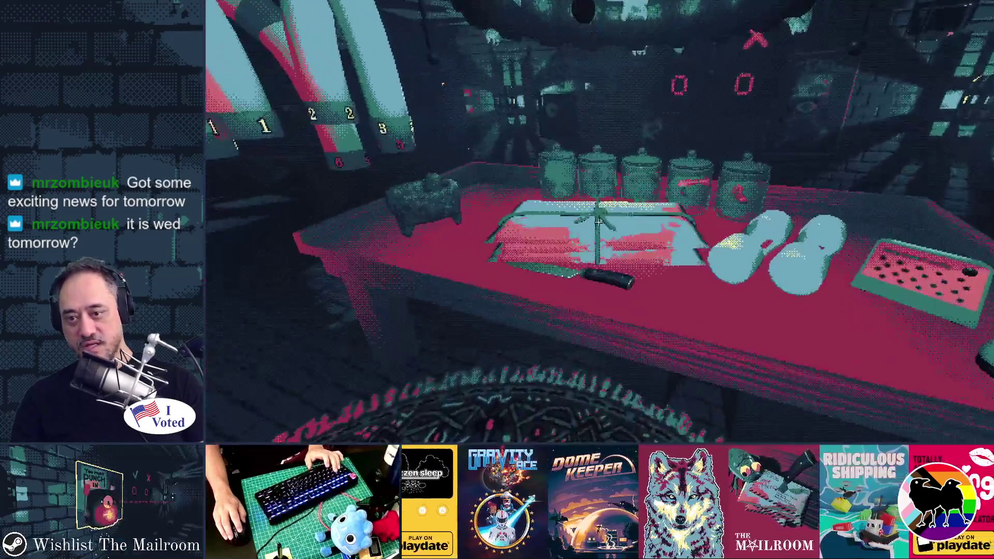
{"action": "left_click", "coordinate": [598, 222]}
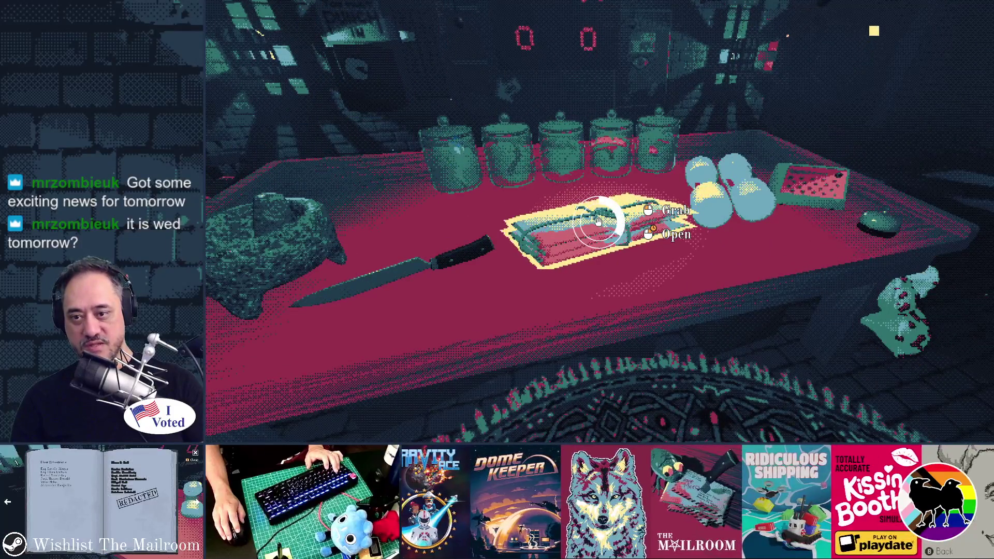
{"action": "key", "text": "Escape"}
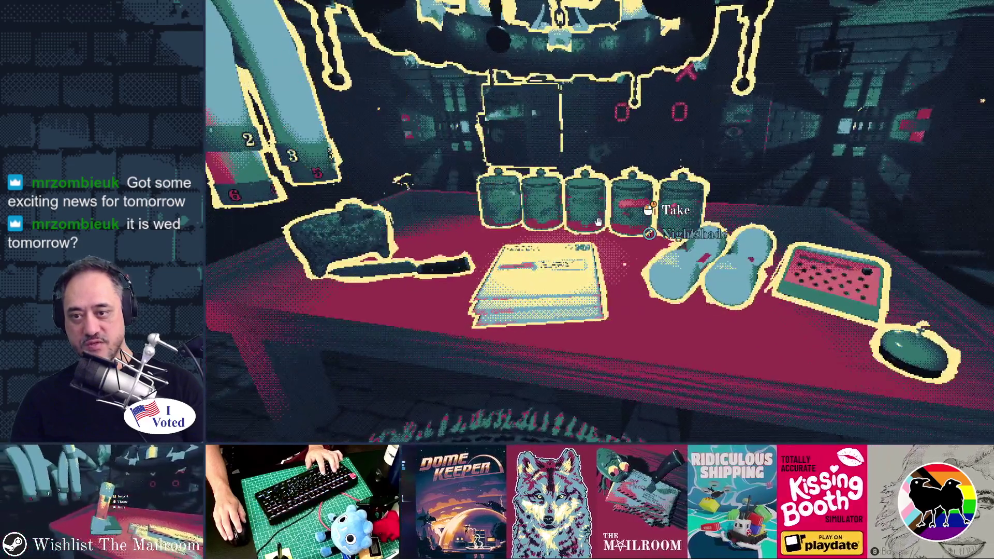
{"action": "right_click", "coordinate": [599, 222]}
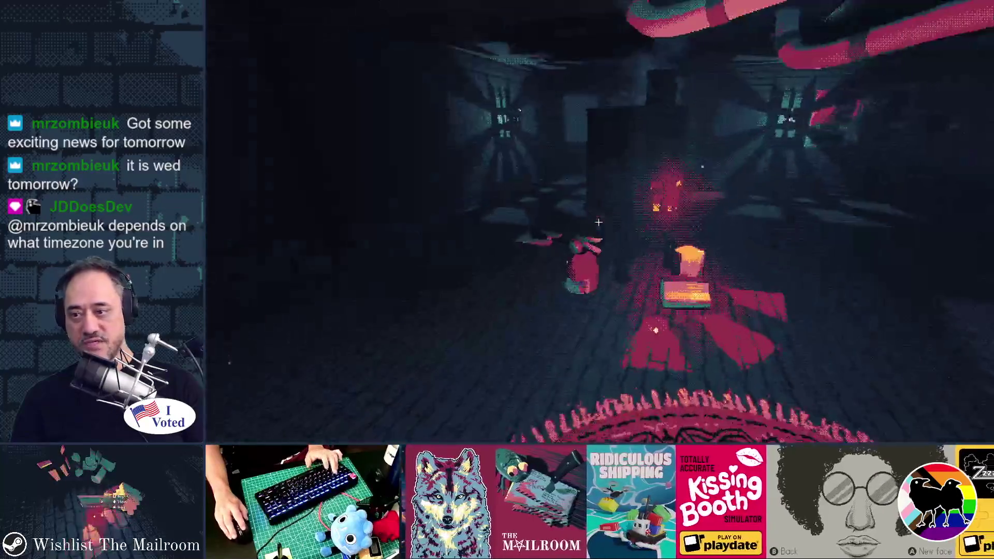
{"action": "left_click", "coordinate": [598, 222]}
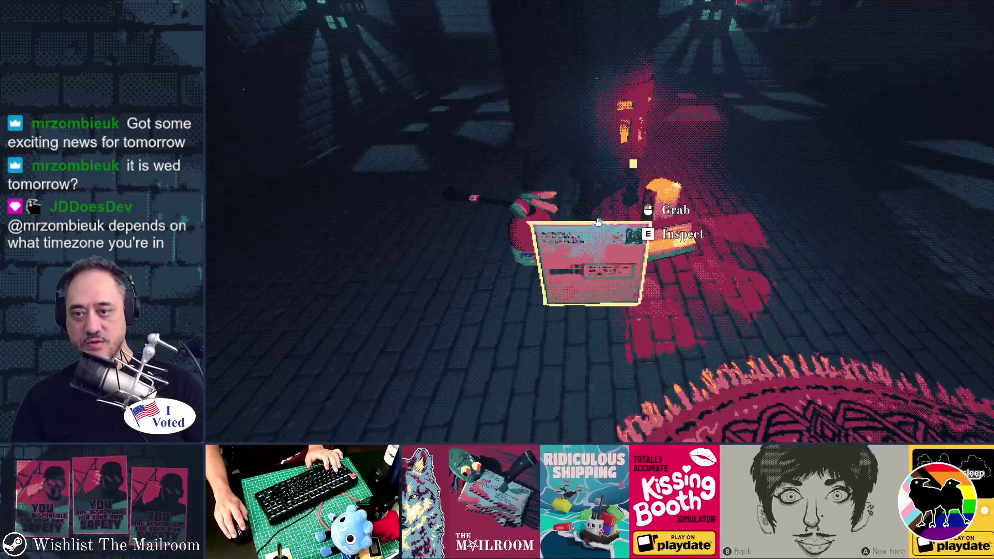
{"action": "left_click", "coordinate": [599, 222]}
Run 'furnace off' and delete the envelope with 'd' in the dev console, then stop the game.
{"action": "key", "text": "grave"}
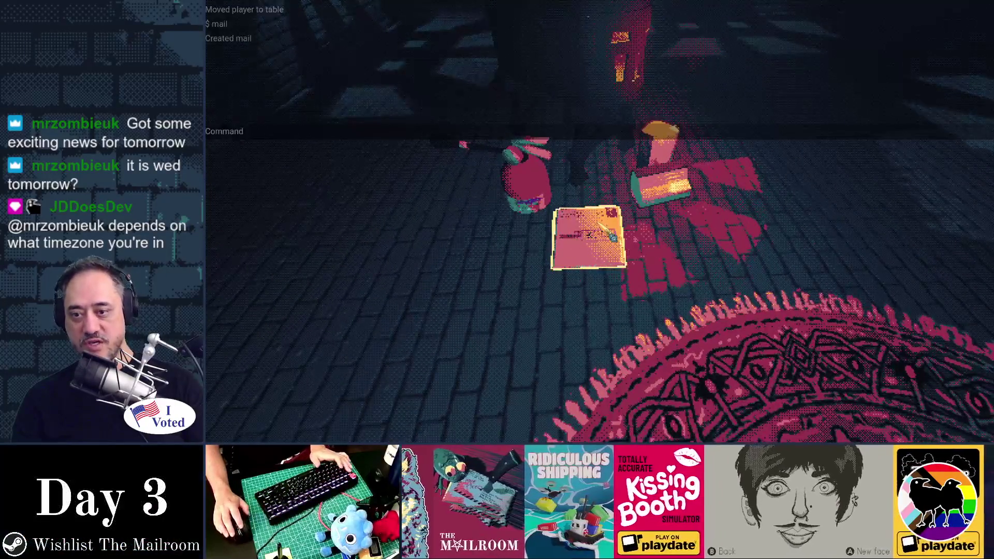
{"action": "type", "text": "furnac"}
{"action": "type", "text": "f"}
{"action": "key", "text": "Return"}
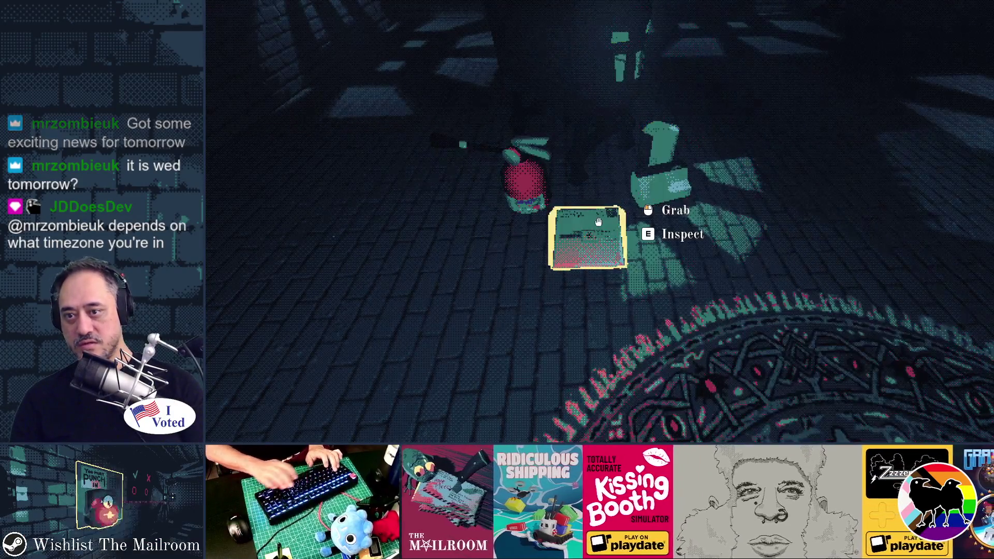
{"action": "key", "text": "grave"}
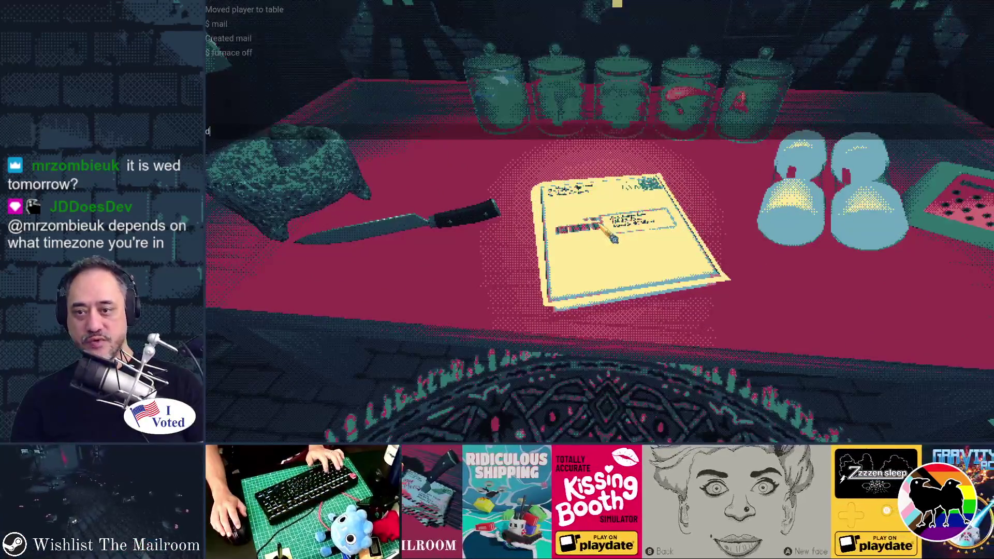
{"action": "type", "text": "d"}
{"action": "key", "text": "Return"}
{"action": "type", "text": "d"}
{"action": "key", "text": "Return"}
{"action": "key", "text": "grave"}
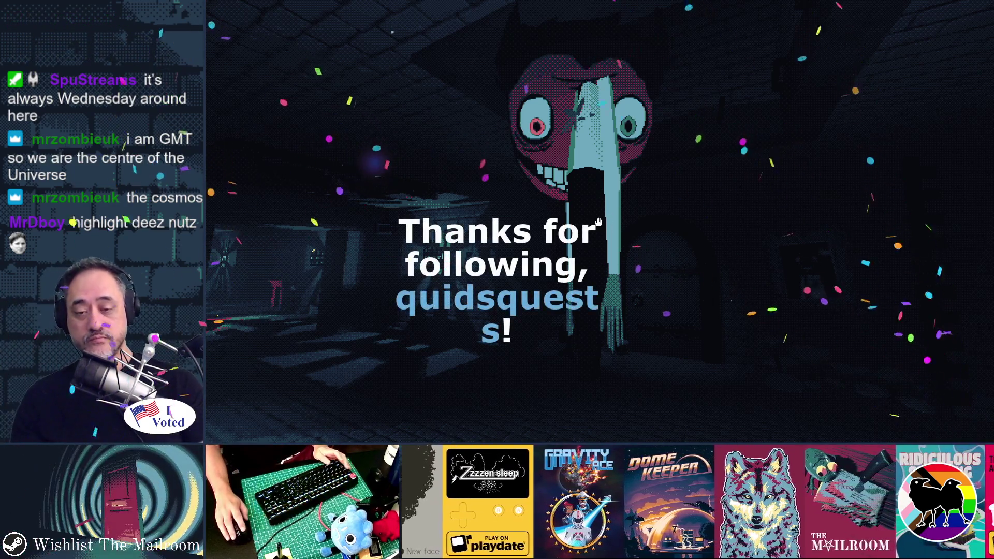
{"action": "left_click", "coordinate": [599, 223]}
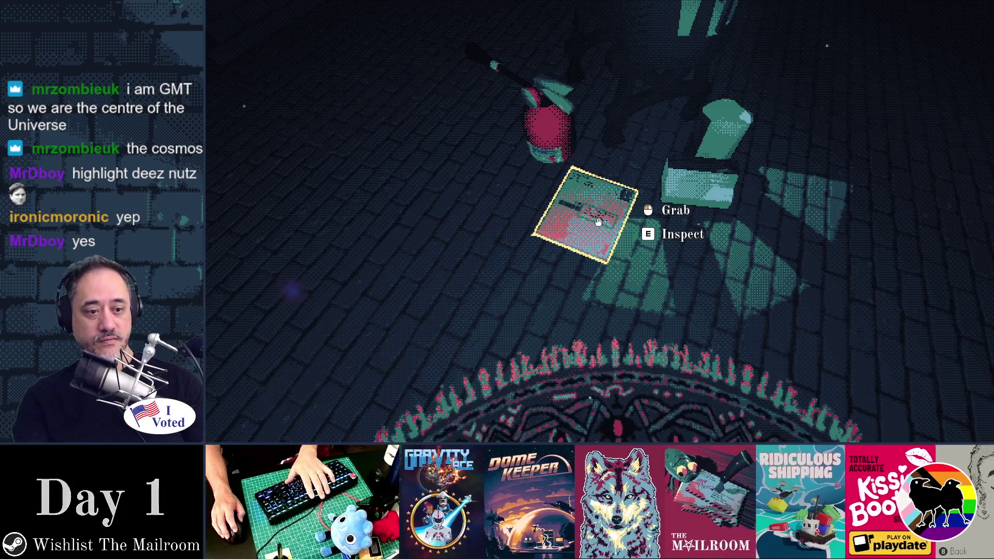
{"action": "key", "text": "F8"}
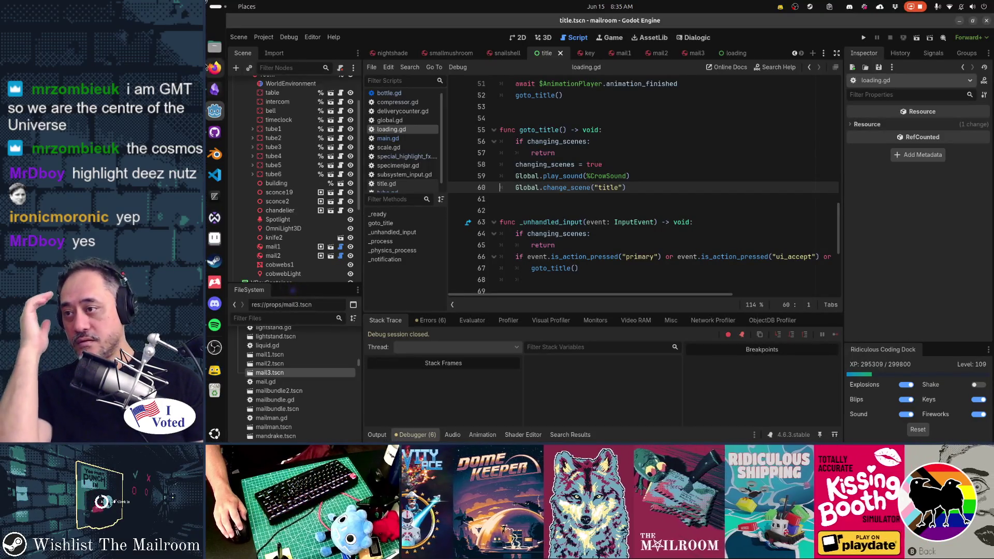
On the Gamedev TODO board, move the placeholder art card down and add a 'Fix the assistant' card.
{"action": "left_click", "coordinate": [216, 90]}
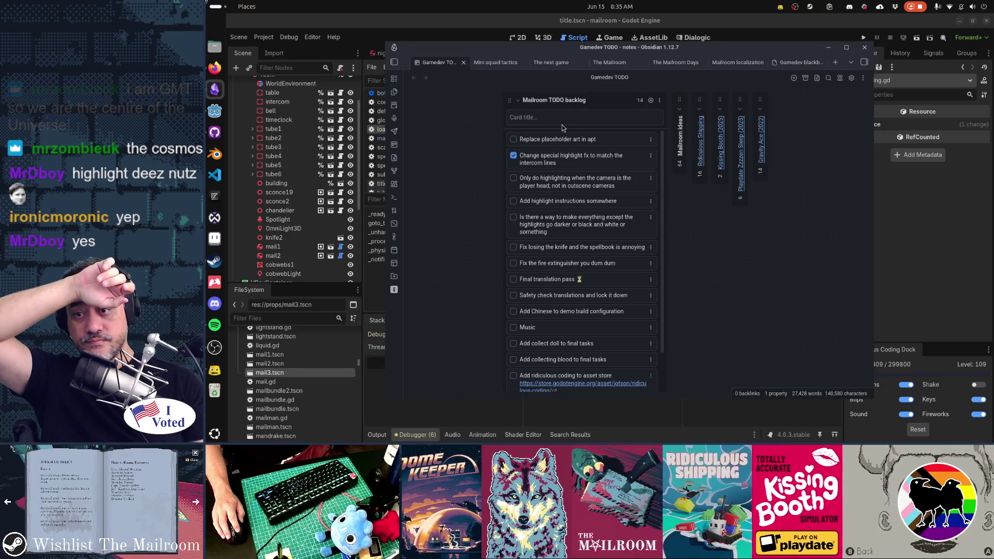
{"action": "left_click_drag", "start_coordinate": [552, 144], "coordinate": [553, 264]}
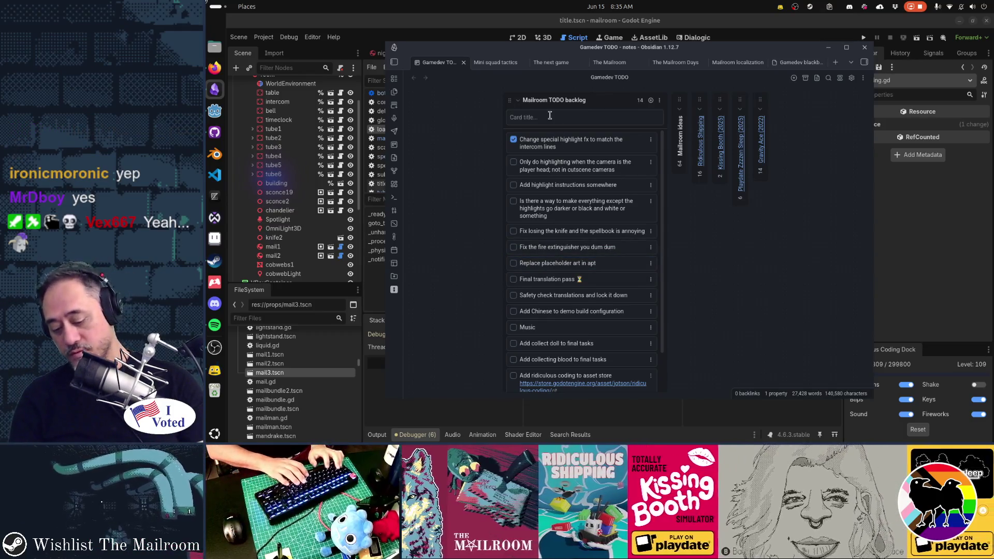
{"action": "key", "text": "Return"}
{"action": "type", "text": "Fix the as"}
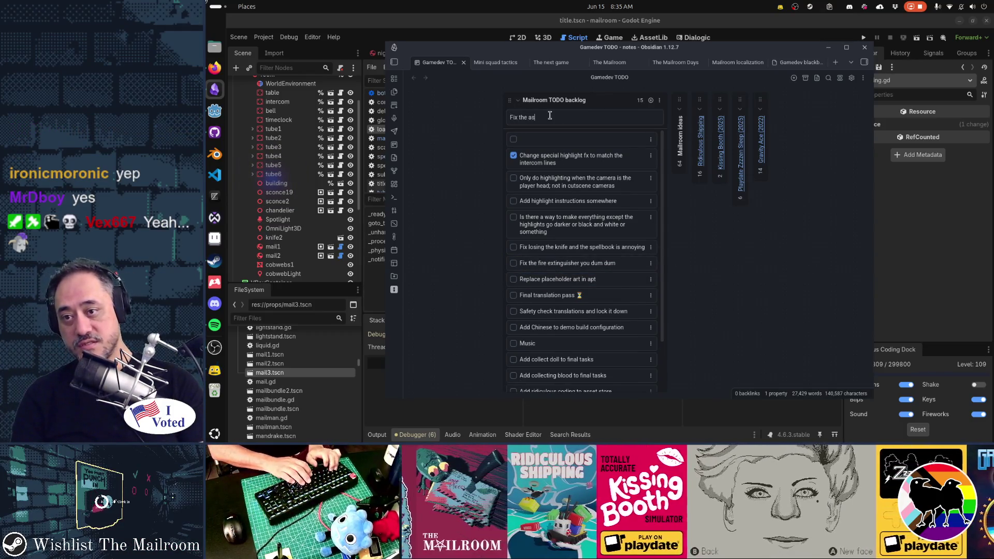
{"action": "type", "text": "sistant"}
{"action": "key", "text": "Return"}
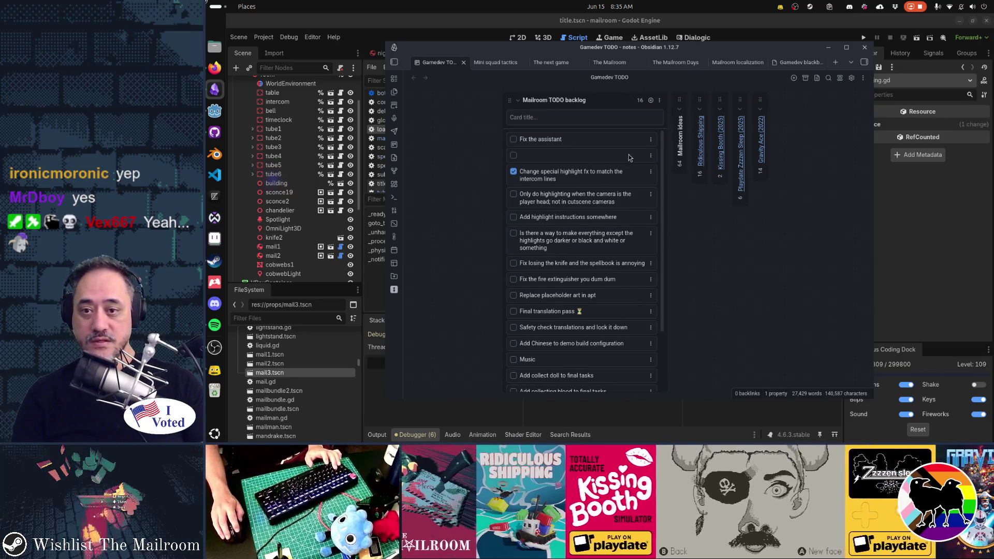
Delete the empty card and place 'Fix the assistant' below the knife card.
{"action": "left_click", "coordinate": [651, 155]}
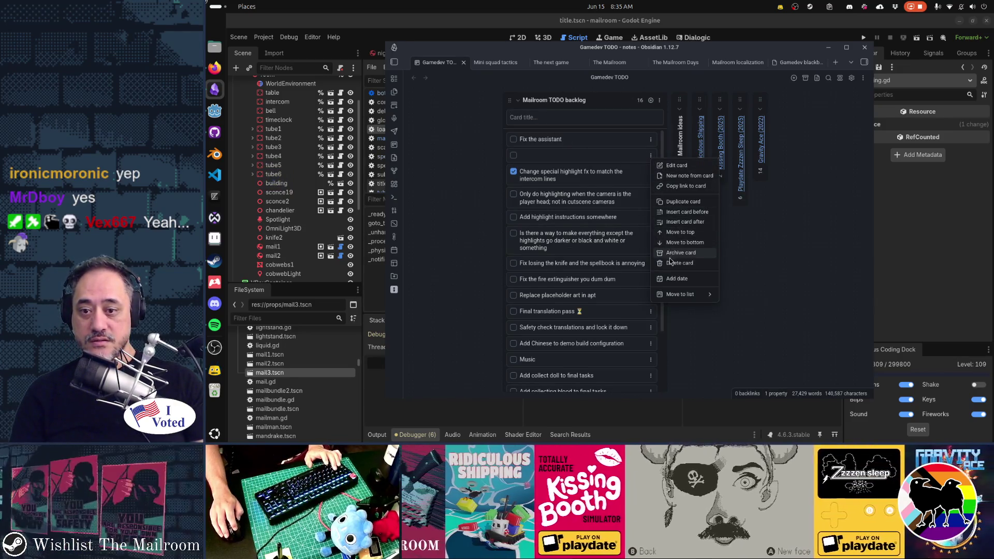
{"action": "left_click", "coordinate": [667, 258]}
{"action": "left_click_drag", "start_coordinate": [576, 121], "coordinate": [575, 231]}
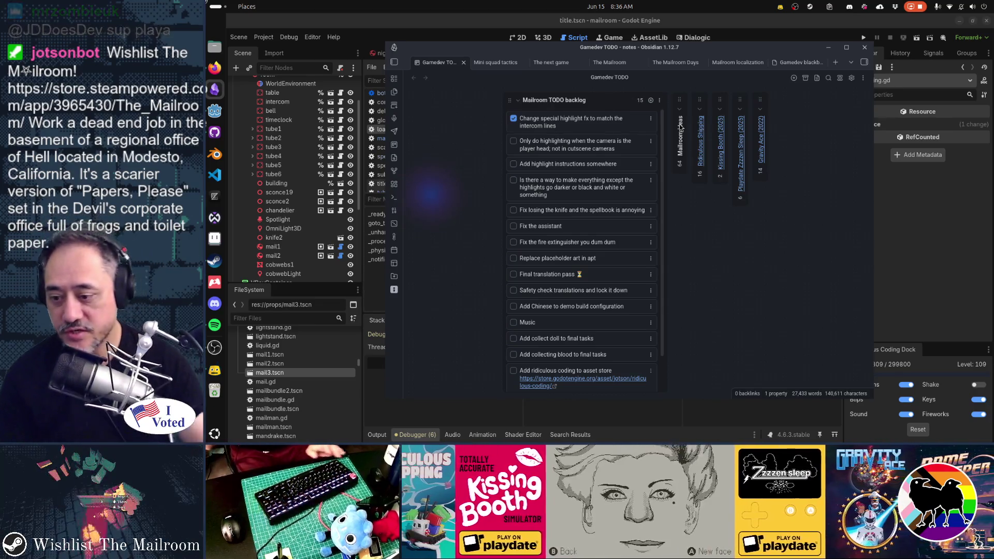
{"action": "key", "text": "alt+Tab"}
{"action": "key", "text": "alt+Tab"}
{"action": "key", "text": "alt+Tab"}
{"action": "key", "text": "alt+Tab"}
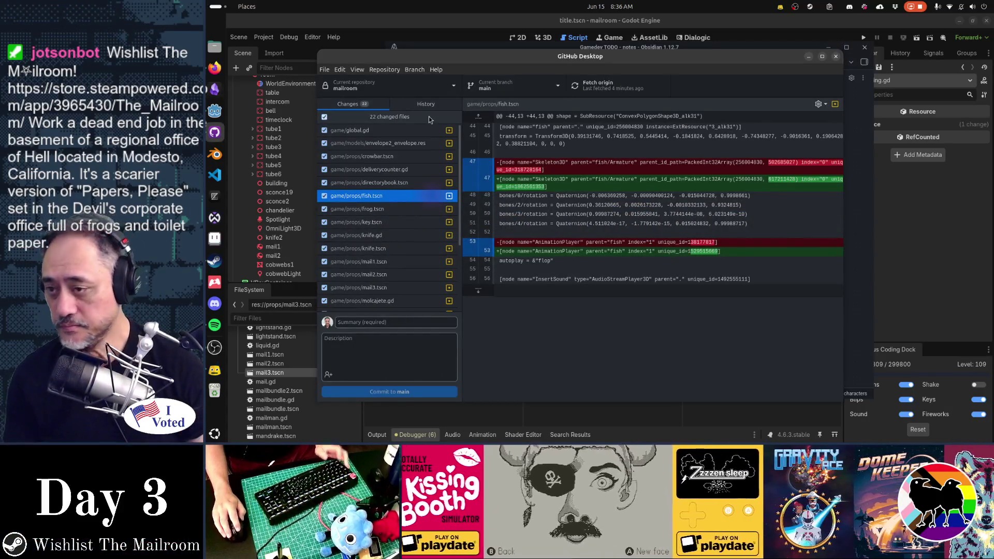
Deselect all files, review the envelope, crowbar, fish, frog, key and knife diffs, re-including envelope and fish.
{"action": "left_click", "coordinate": [325, 117]}
{"action": "left_click", "coordinate": [390, 144]}
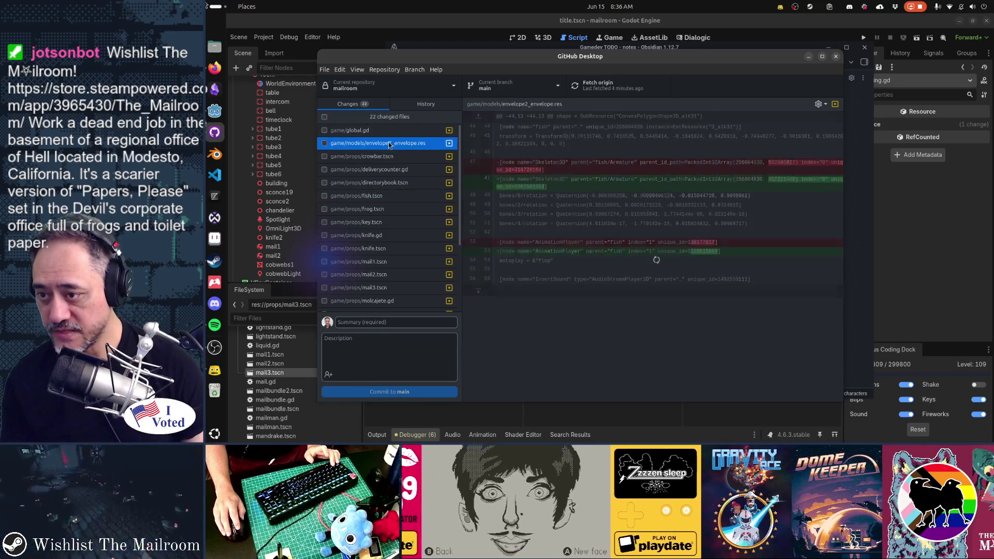
{"action": "left_click", "coordinate": [325, 144]}
{"action": "left_click", "coordinate": [366, 157]}
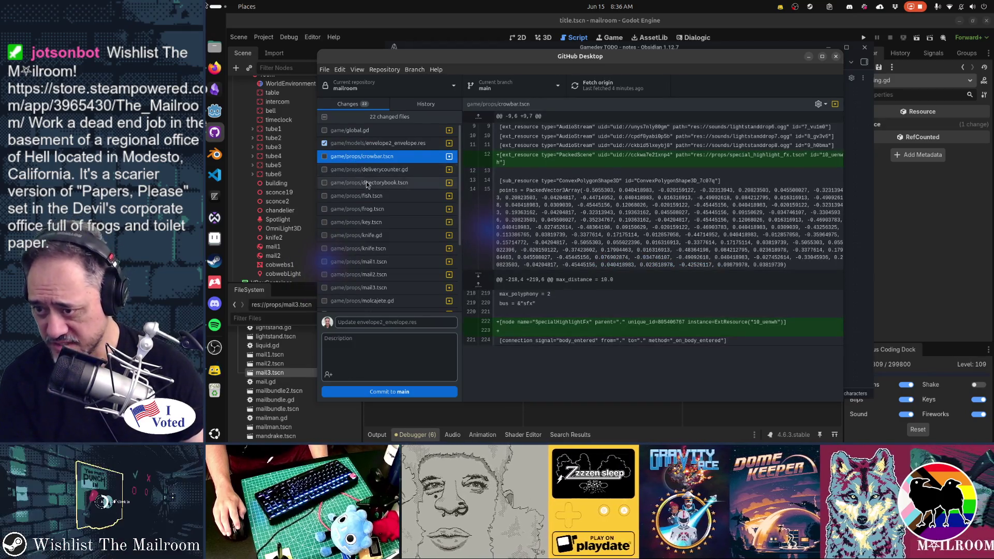
{"action": "left_click", "coordinate": [372, 196]}
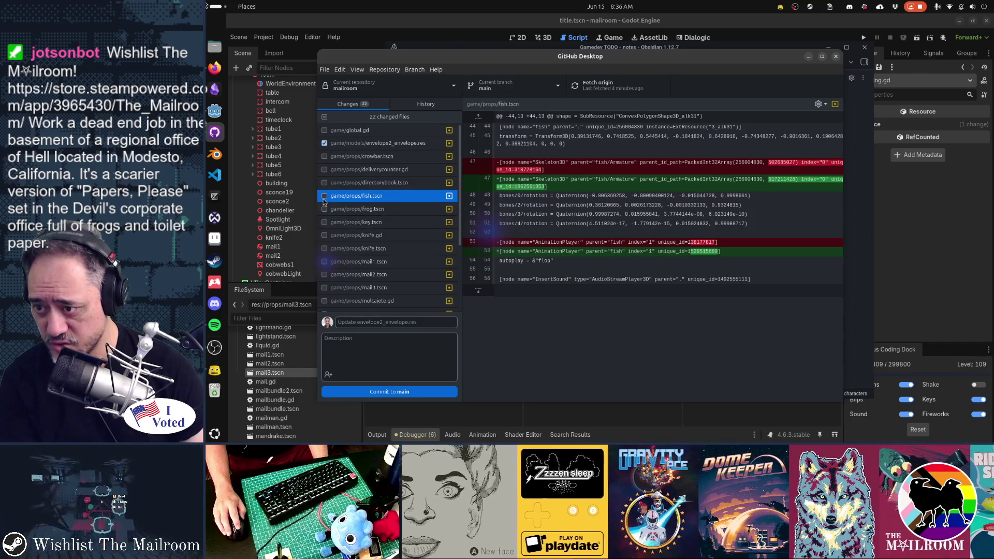
{"action": "key", "text": "space"}
{"action": "left_click", "coordinate": [376, 211]}
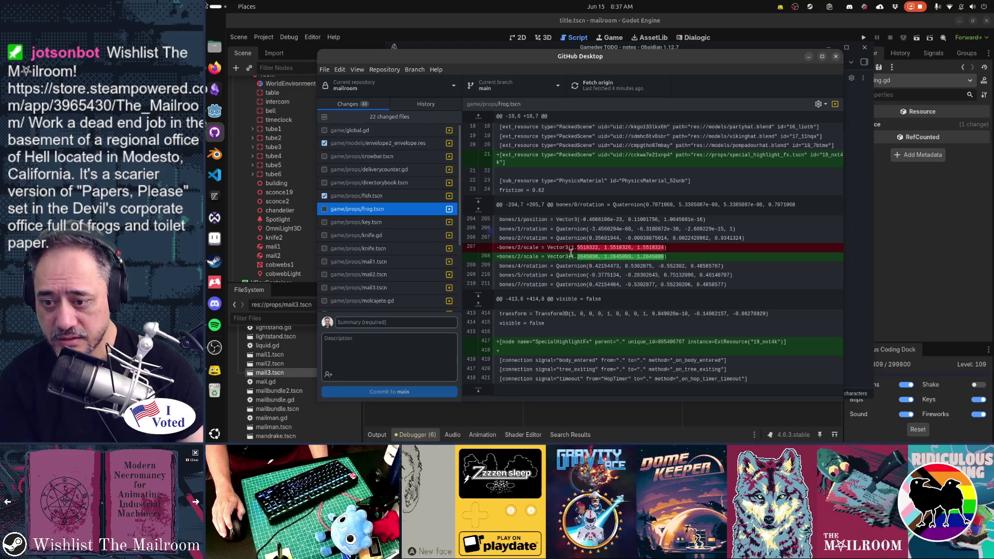
{"action": "left_click", "coordinate": [371, 224]}
{"action": "left_click", "coordinate": [374, 236]}
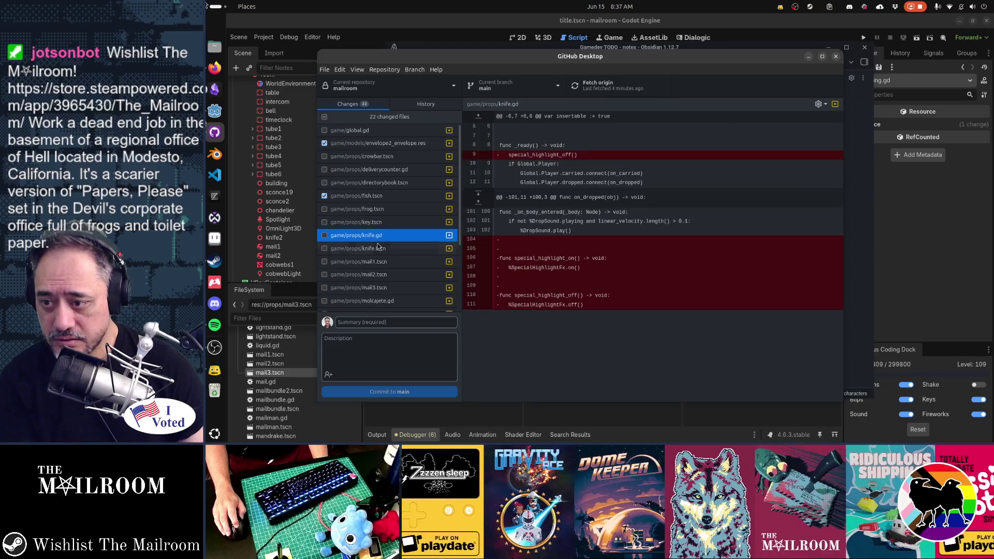
Review the specimenjar.gd, directorybook.tscn, deliverycounter.gd and global.gd diffs.
{"action": "scroll", "coordinate": [384, 268], "scroll_direction": "down", "scroll_amount": 3}
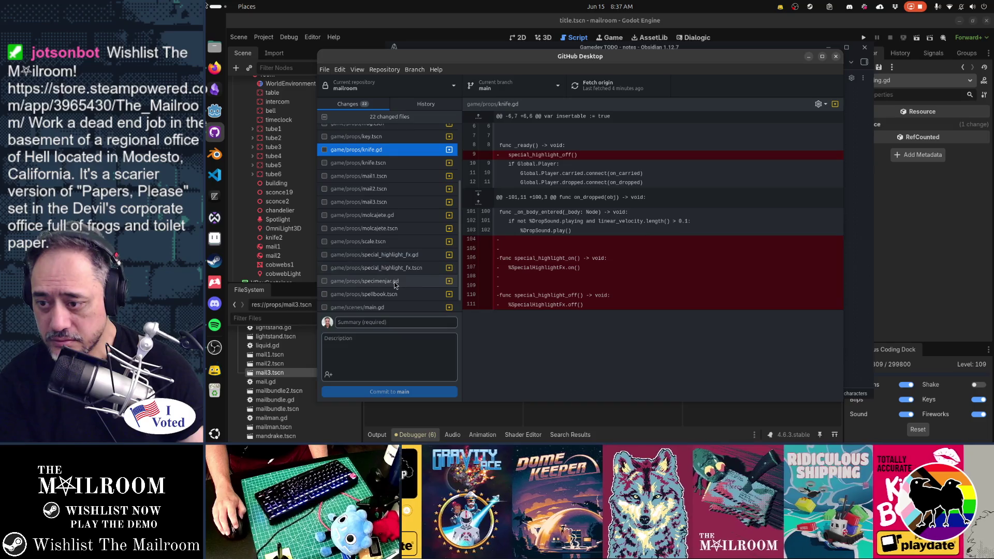
{"action": "left_click", "coordinate": [393, 282]}
{"action": "scroll", "coordinate": [359, 286], "scroll_direction": "down", "scroll_amount": 1}
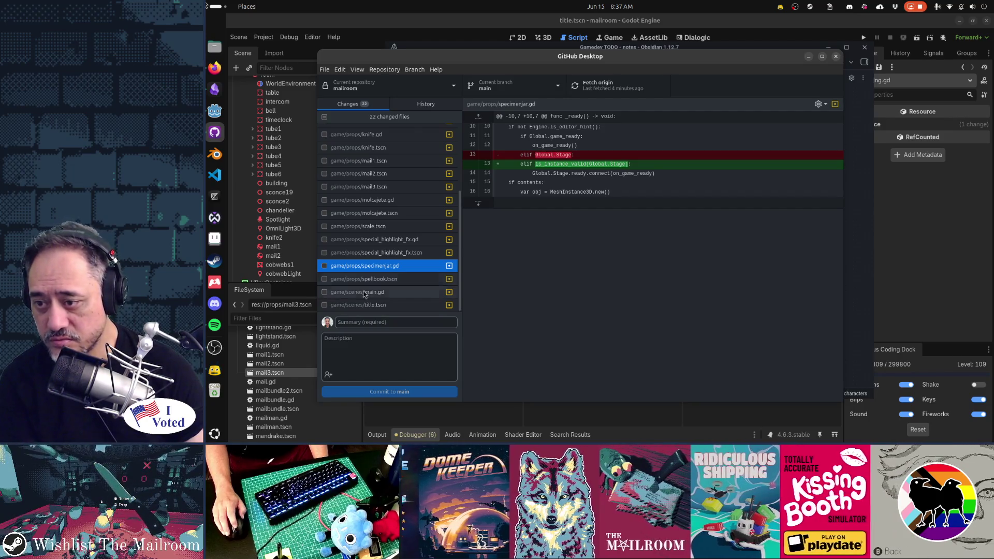
{"action": "scroll", "coordinate": [362, 290], "scroll_direction": "up", "scroll_amount": 3}
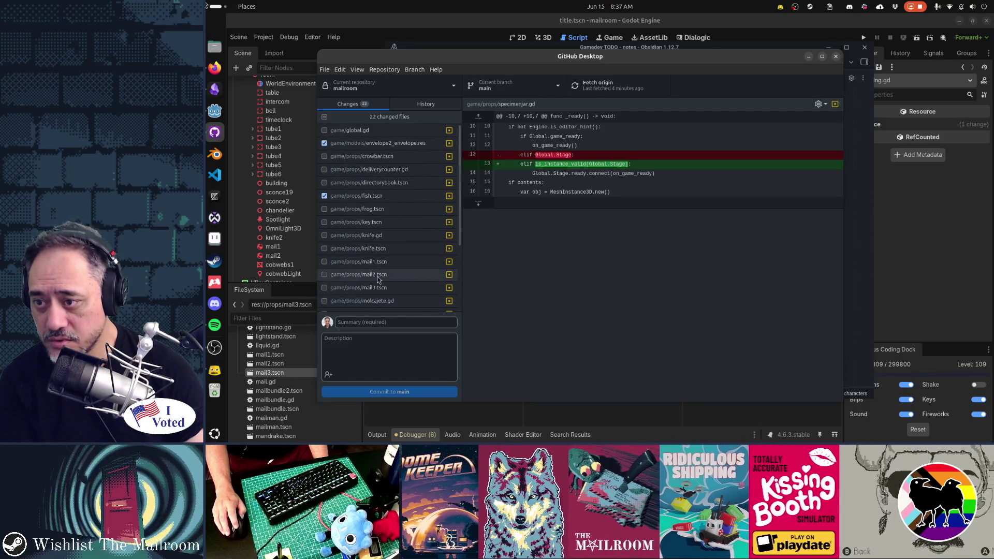
{"action": "left_click", "coordinate": [404, 185]}
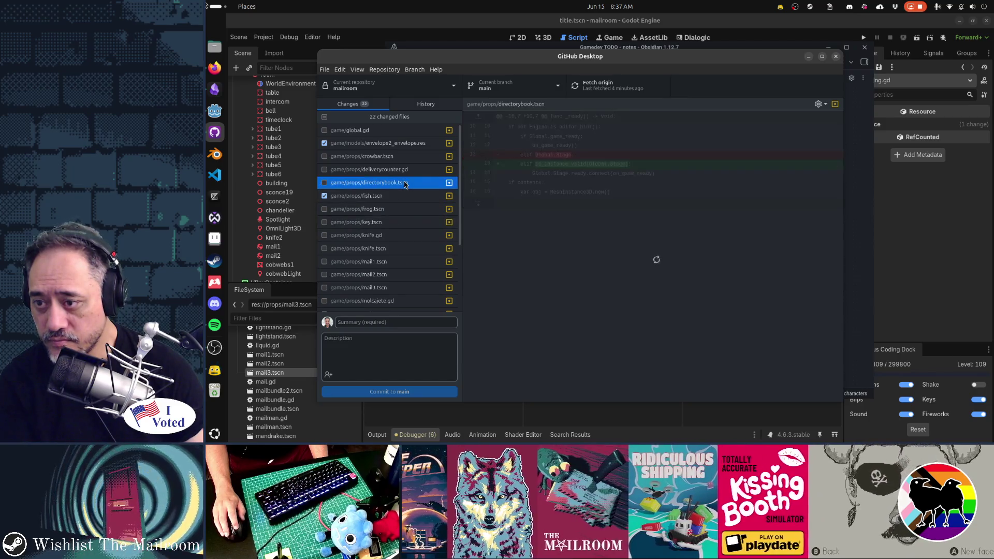
{"action": "left_click", "coordinate": [402, 169]}
{"action": "left_click", "coordinate": [373, 130]}
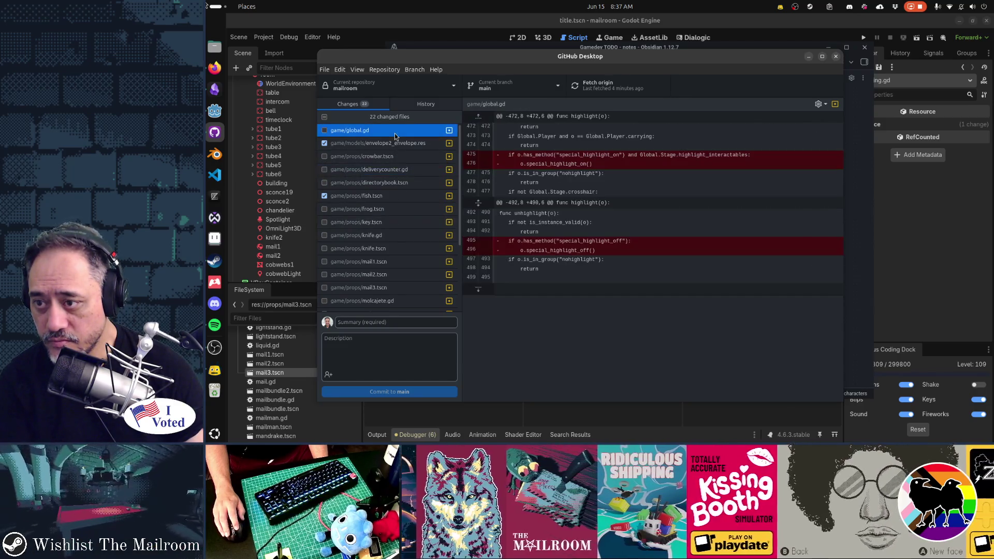
{"action": "scroll", "coordinate": [398, 204], "scroll_direction": "down", "scroll_amount": 3}
{"action": "scroll", "coordinate": [399, 207], "scroll_direction": "down", "scroll_amount": 2}
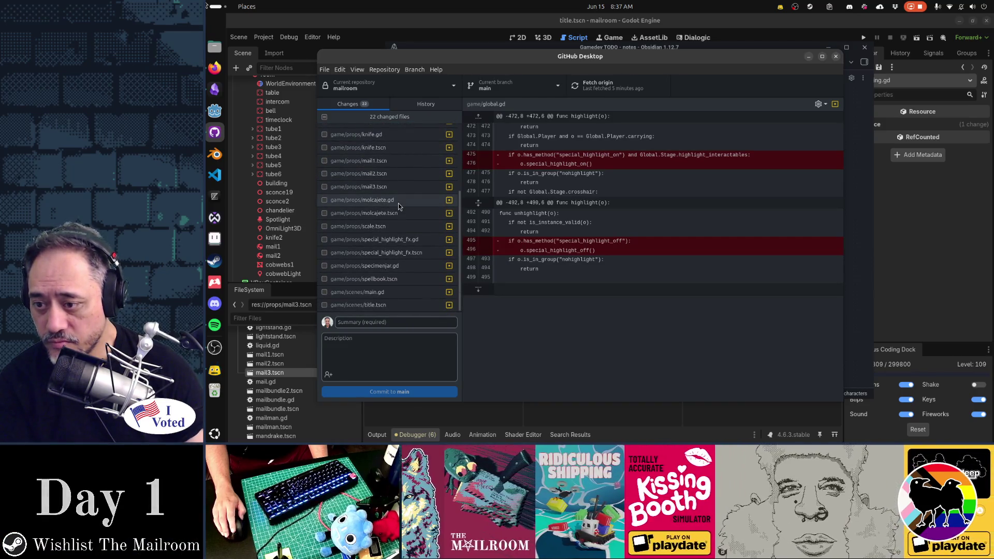
Review the title.tscn, main.gd, spellbook.tscn and specimenjar.gd diffs, then exclude all 22 files.
{"action": "left_click", "coordinate": [391, 307]}
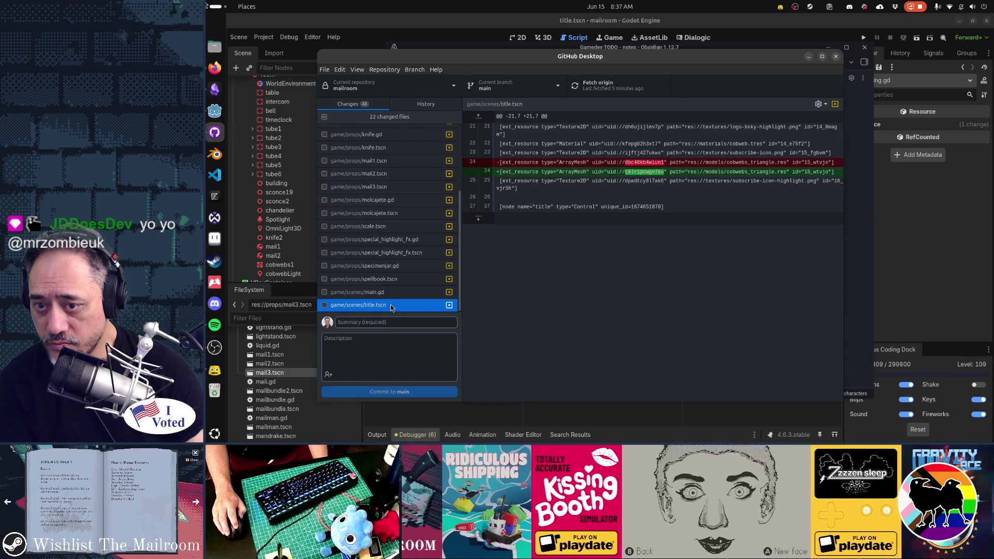
{"action": "key", "text": "space"}
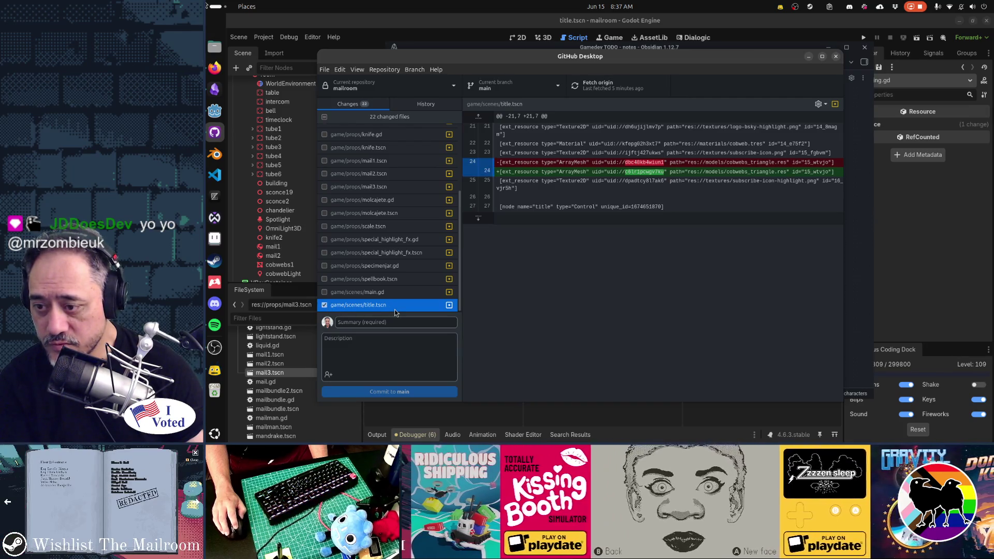
{"action": "left_click", "coordinate": [393, 293]}
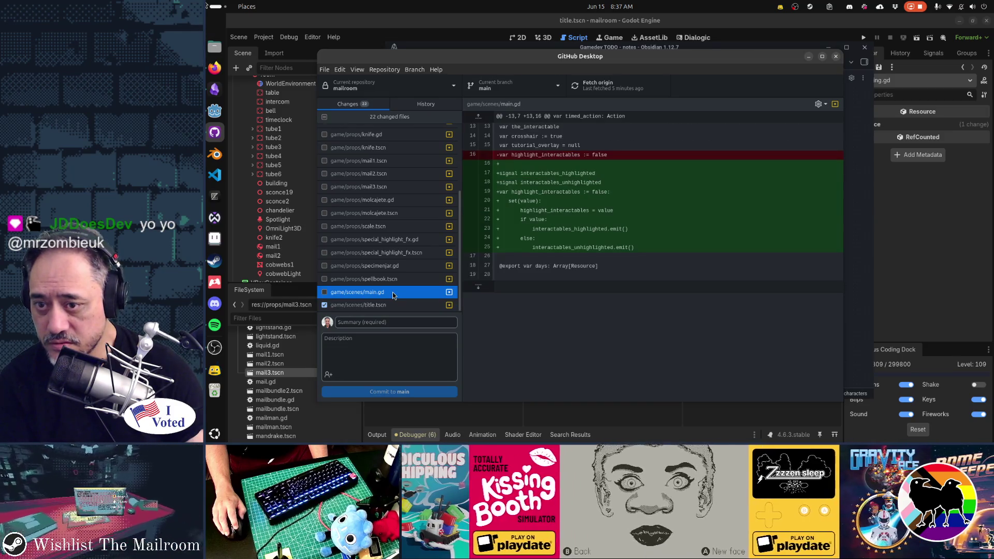
{"action": "left_click", "coordinate": [392, 309]}
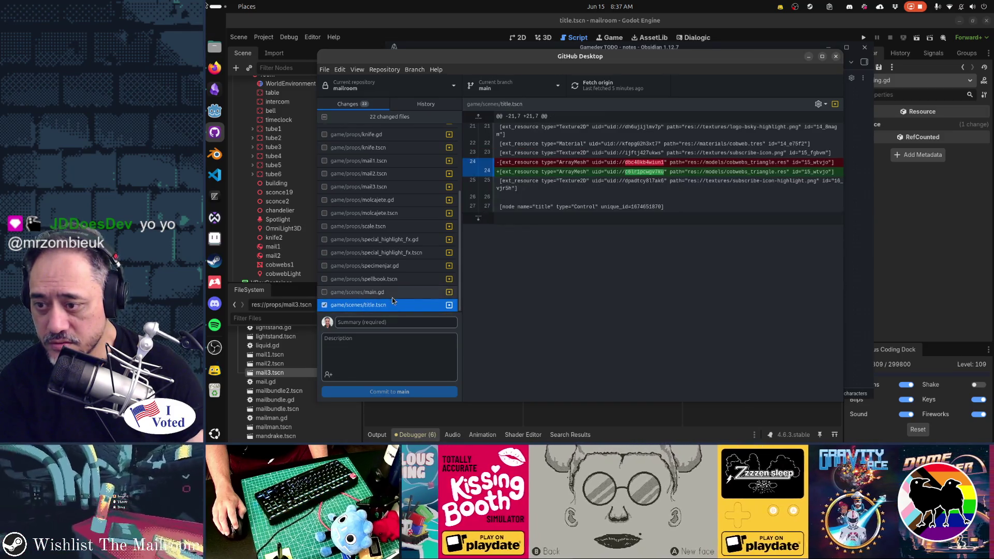
{"action": "left_click", "coordinate": [395, 278]}
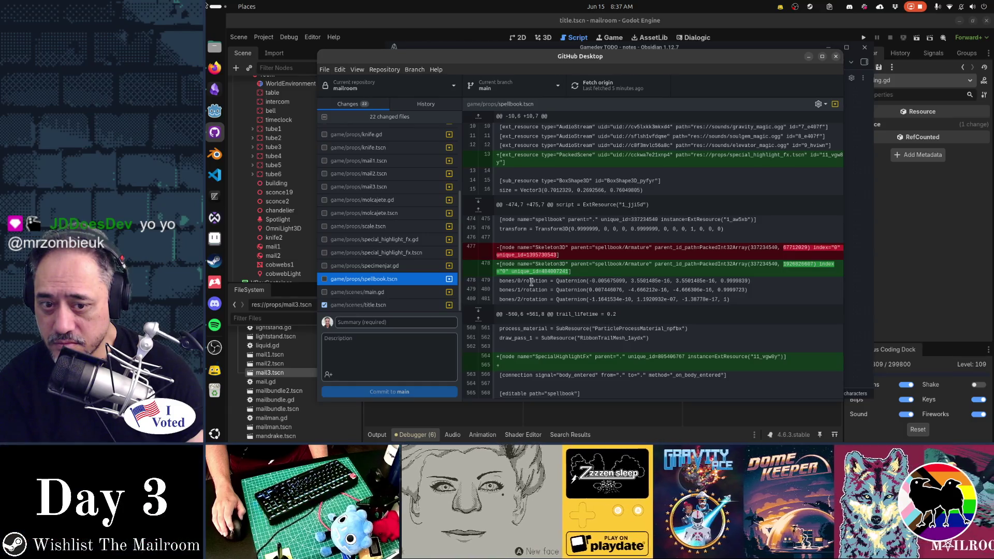
{"action": "left_click", "coordinate": [385, 270]}
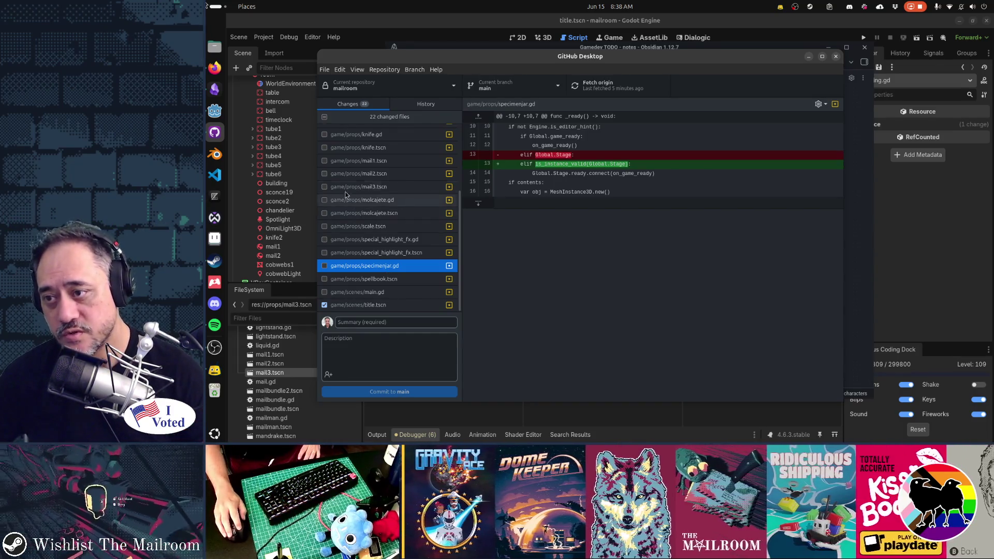
{"action": "left_click", "coordinate": [324, 117]}
{"action": "scroll", "coordinate": [356, 246], "scroll_direction": "up", "scroll_amount": 3}
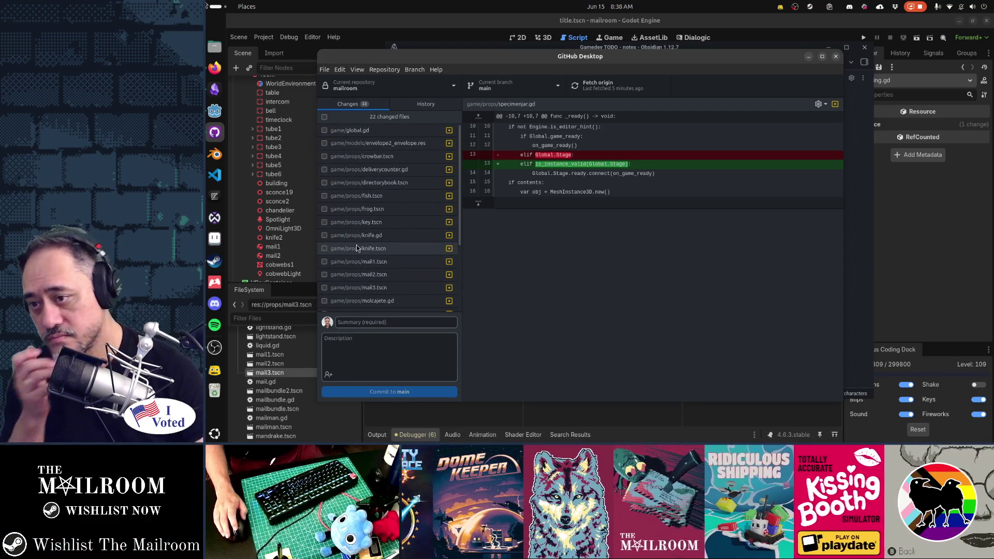
Include global.gd, crowbar.tscn, directorybook.tscn and frog.tscn, skipping envelope2_envelope.res, deliverycounter.gd and fish.tscn.
{"action": "left_click", "coordinate": [361, 132]}
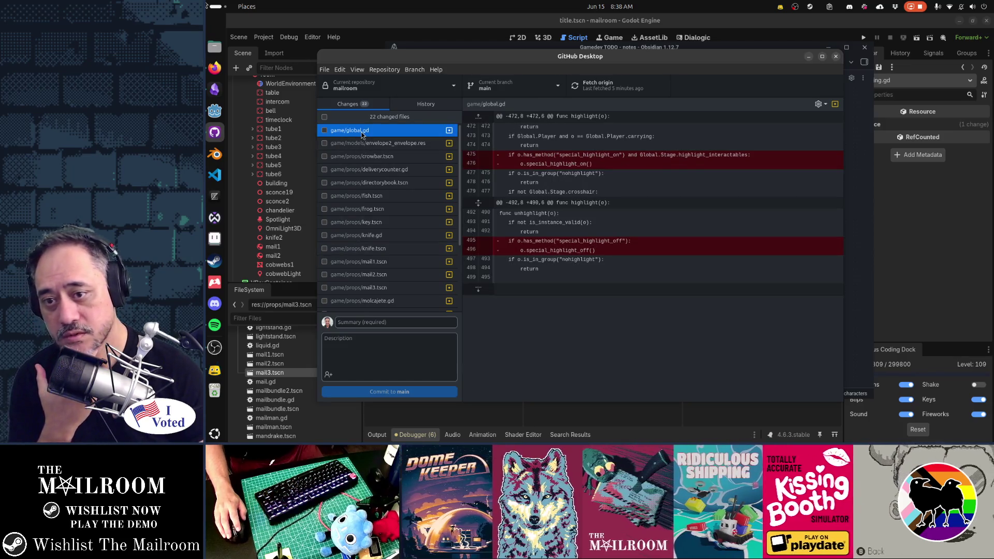
{"action": "left_click", "coordinate": [324, 131]}
{"action": "left_click", "coordinate": [346, 145]}
{"action": "left_click", "coordinate": [349, 157]}
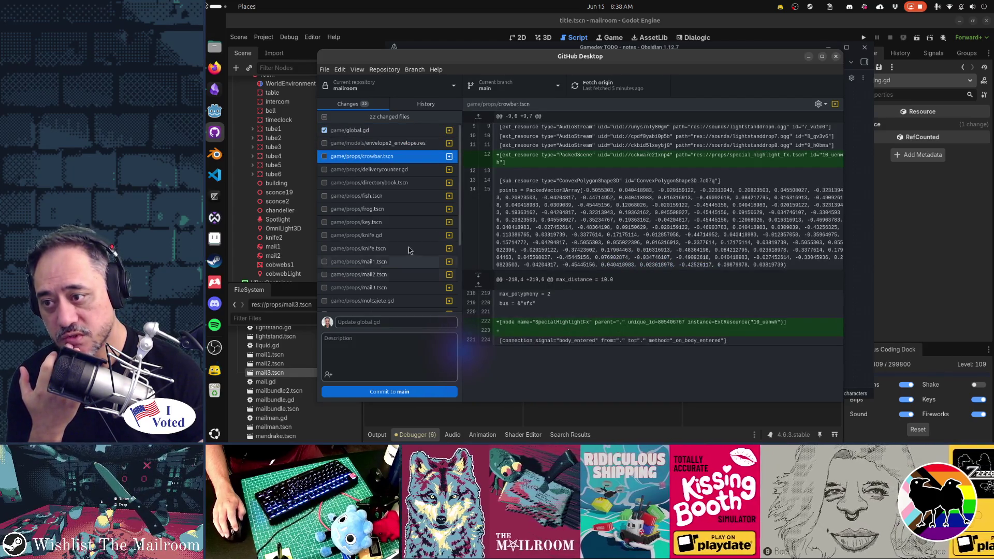
{"action": "left_click", "coordinate": [325, 156]}
{"action": "left_click", "coordinate": [344, 172]}
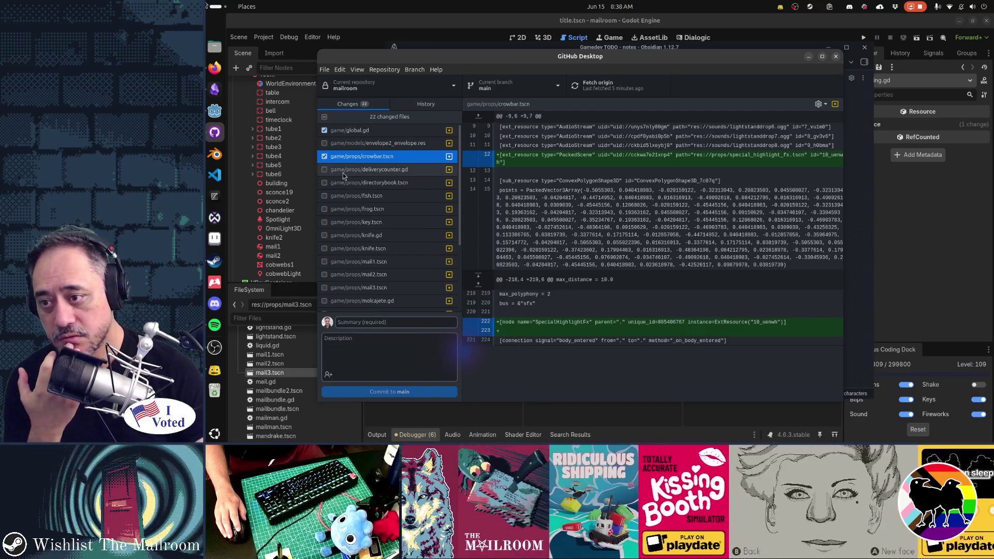
{"action": "left_click", "coordinate": [350, 184]}
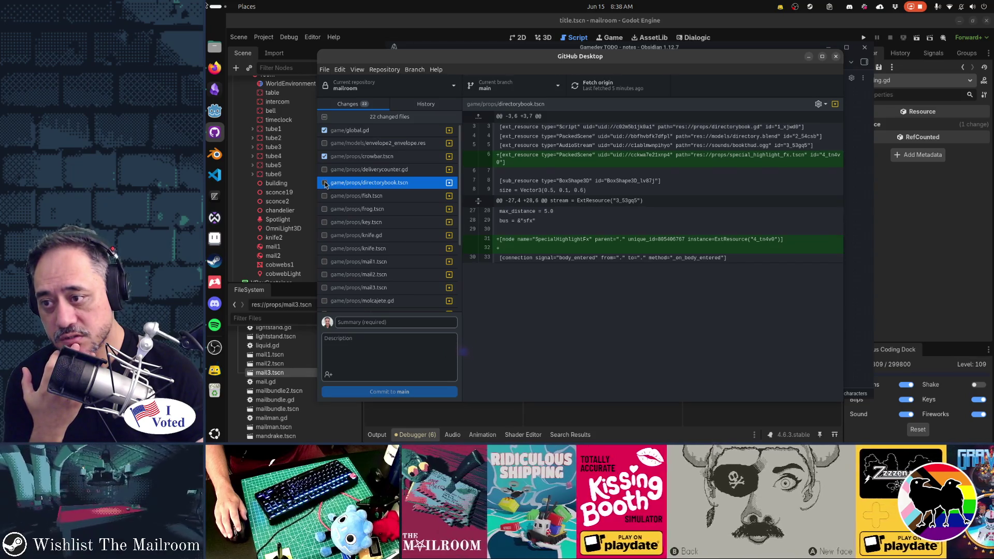
{"action": "left_click", "coordinate": [324, 183]}
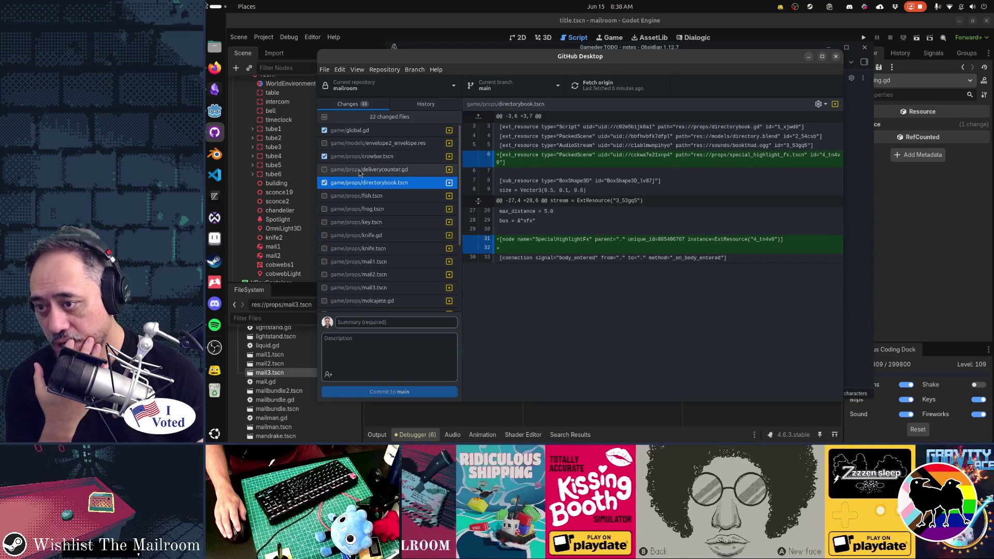
{"action": "left_click", "coordinate": [361, 196]}
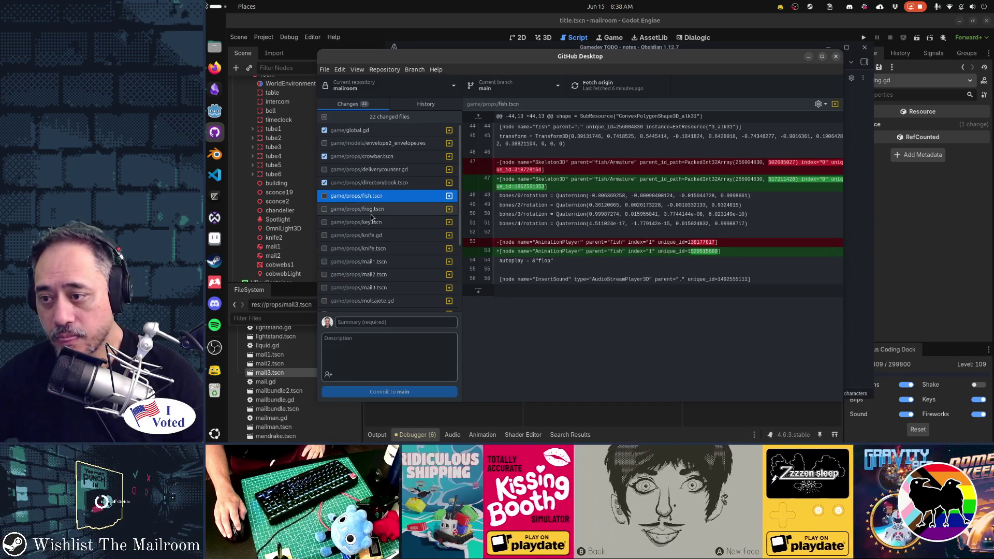
{"action": "left_click", "coordinate": [368, 210]}
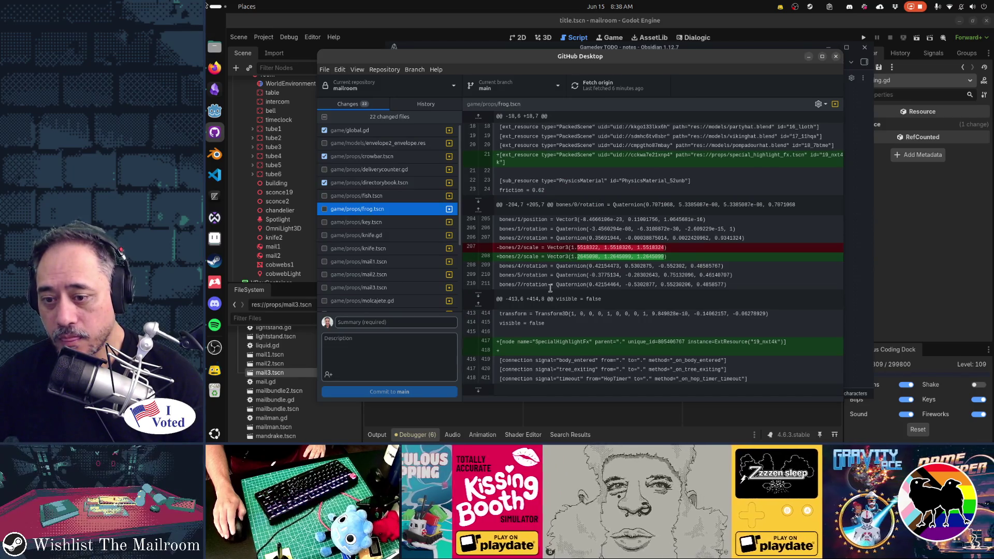
{"action": "left_click", "coordinate": [324, 210]}
Include key.tscn, knife.gd, knife.tscn, mail1.tscn, mail2.tscn and mail3.tscn in the commit.
{"action": "left_click", "coordinate": [346, 224]}
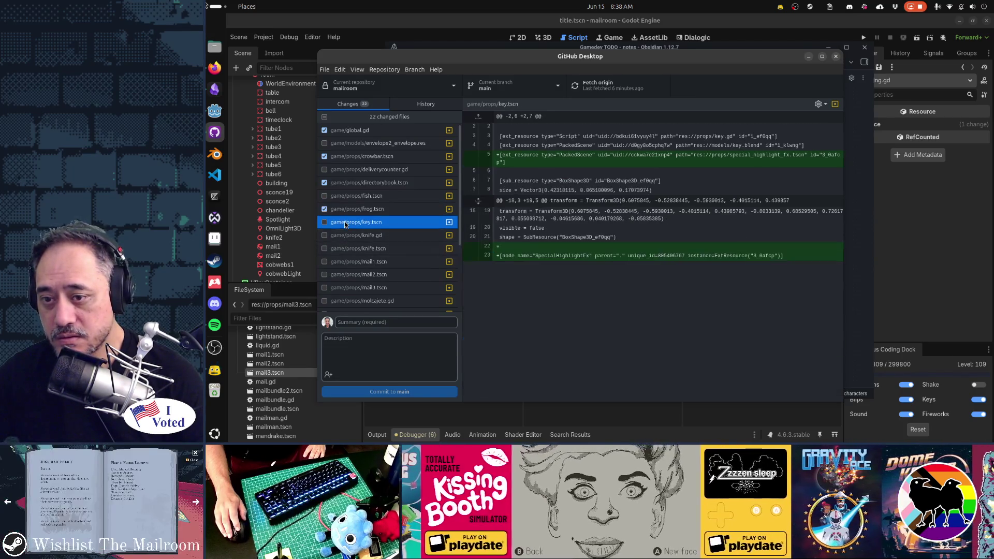
{"action": "left_click", "coordinate": [325, 223]}
{"action": "left_click", "coordinate": [331, 236]}
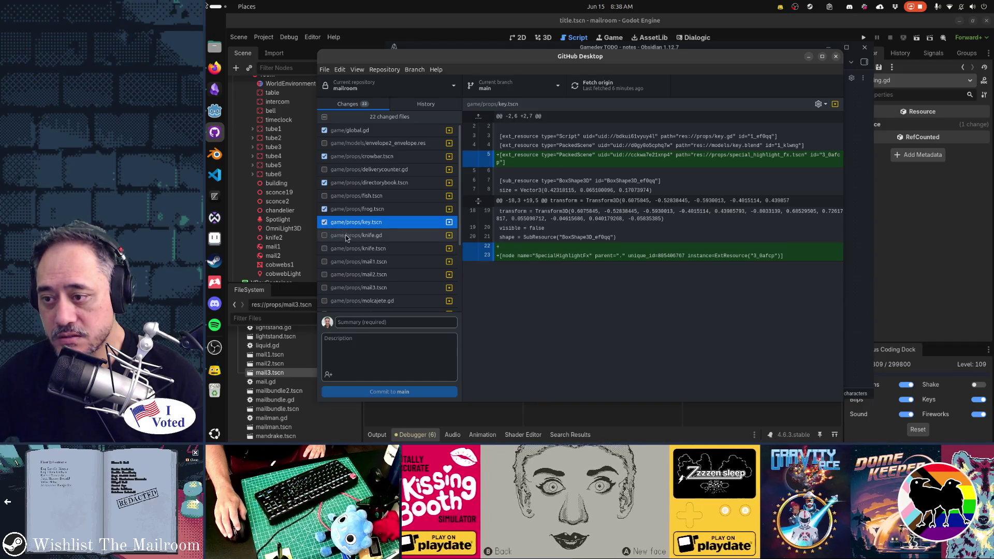
{"action": "left_click", "coordinate": [325, 236]}
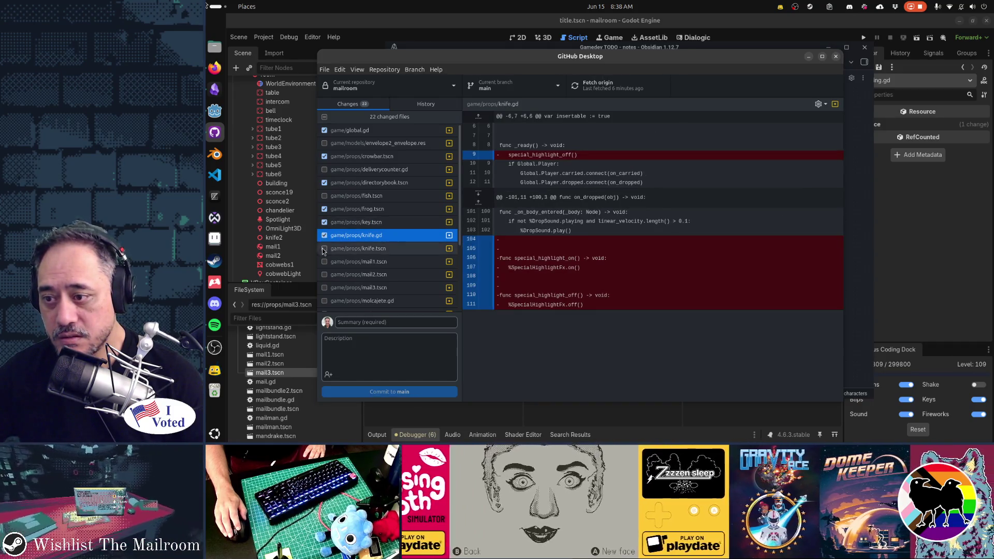
{"action": "key", "text": "Down"}
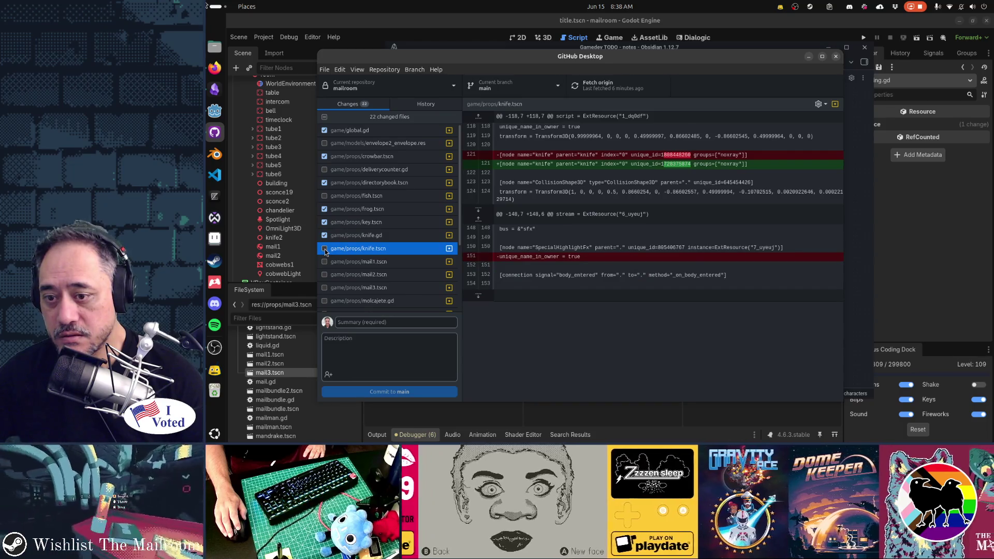
{"action": "left_click", "coordinate": [325, 249]}
{"action": "left_click", "coordinate": [341, 262]}
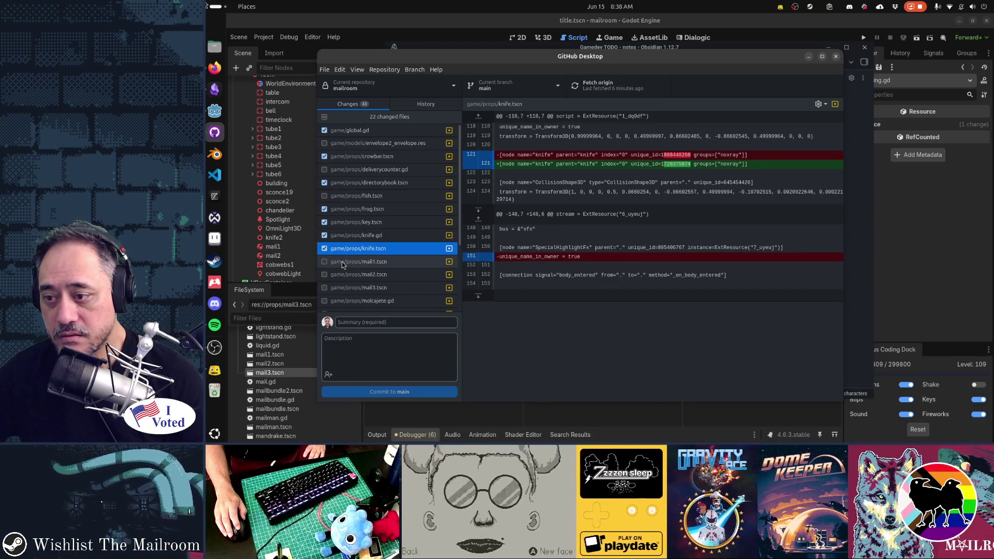
{"action": "left_click", "coordinate": [325, 262]}
{"action": "key", "text": "Down"}
{"action": "left_click", "coordinate": [325, 275]}
{"action": "key", "text": "Down"}
{"action": "left_click", "coordinate": [324, 288]}
Include molcajete.gd, molcajete.tscn, scale.tscn, special_highlight_fx.gd and special_highlight_fx.tscn in the commit.
{"action": "scroll", "coordinate": [321, 243], "scroll_direction": "down", "scroll_amount": 3}
{"action": "left_click", "coordinate": [336, 208]}
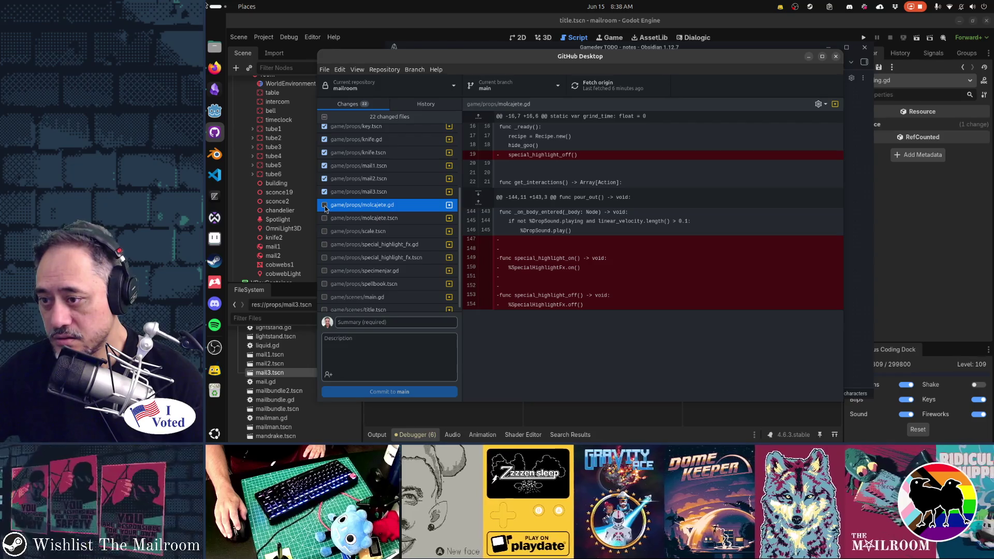
{"action": "left_click", "coordinate": [325, 206]}
{"action": "key", "text": "Down"}
{"action": "left_click", "coordinate": [326, 222]}
{"action": "key", "text": "Down"}
{"action": "left_click", "coordinate": [326, 236]}
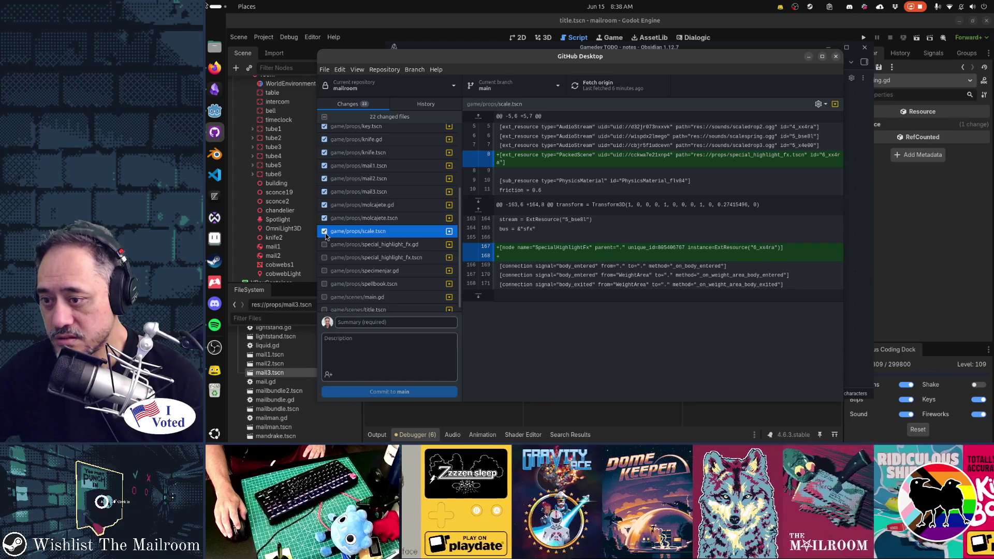
{"action": "left_click", "coordinate": [325, 244]}
{"action": "left_click", "coordinate": [325, 256]}
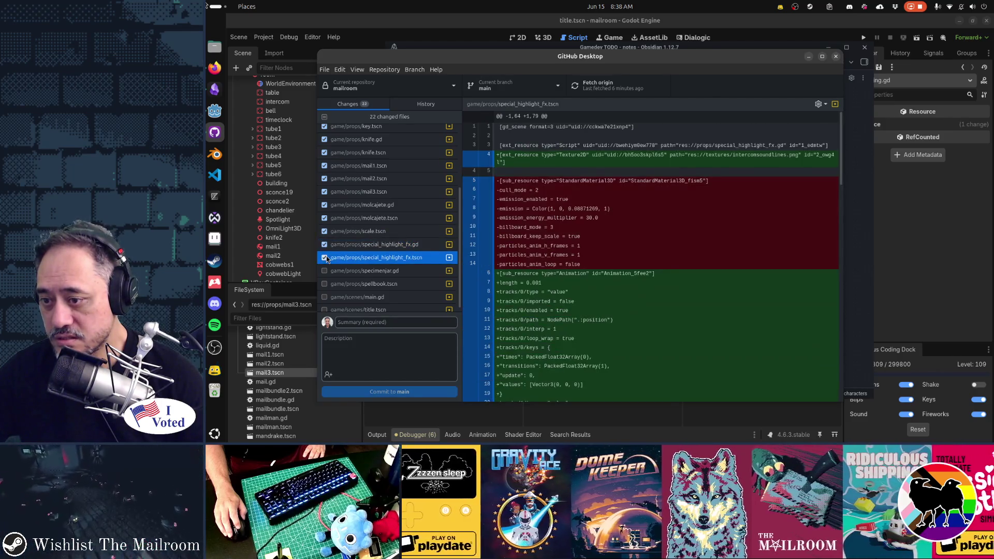
Include spellbook.tscn and main.gd, leaving specimenjar.gd excluded, and review the title.tscn diff.
{"action": "left_click", "coordinate": [344, 270]}
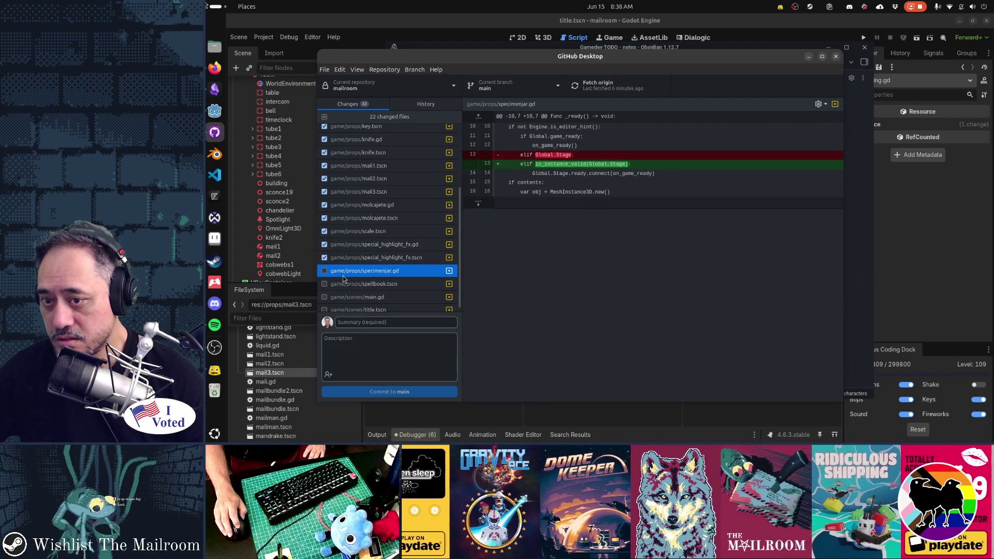
{"action": "left_click", "coordinate": [343, 282]}
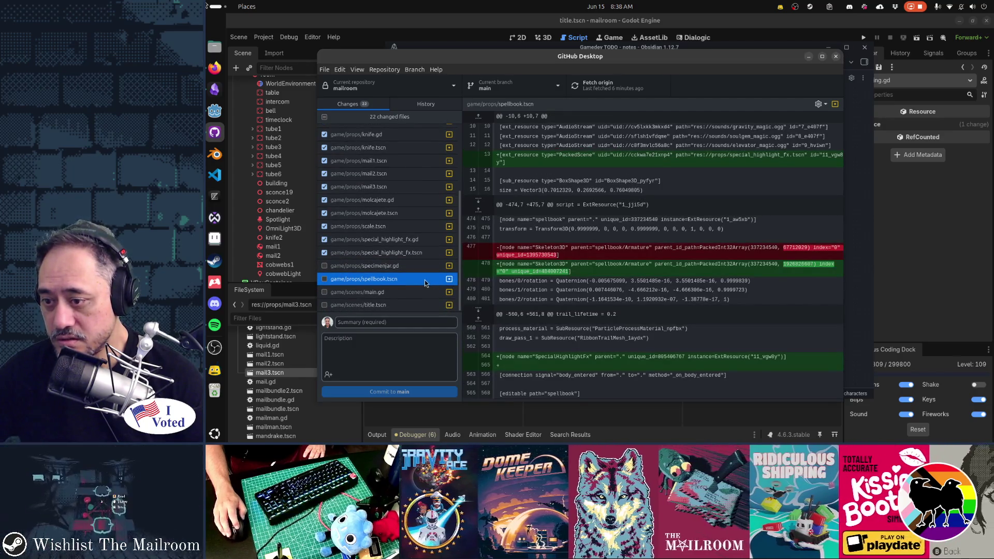
{"action": "left_click", "coordinate": [325, 279]}
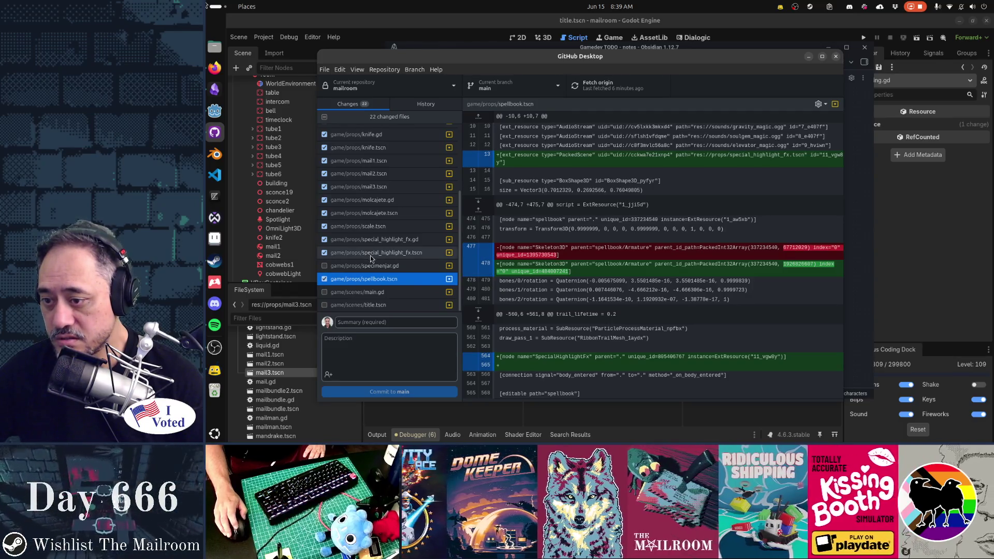
{"action": "left_click", "coordinate": [371, 292]}
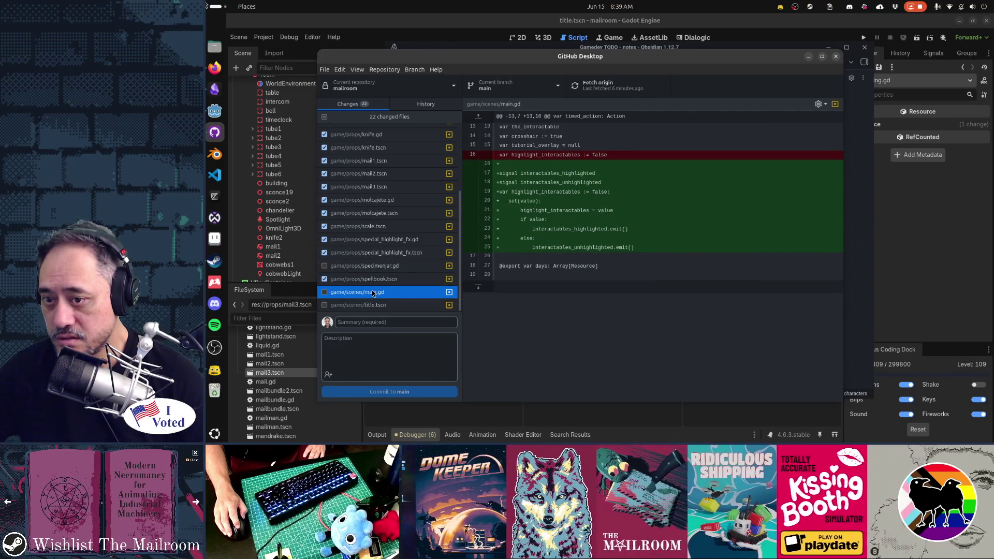
{"action": "left_click", "coordinate": [325, 292]}
{"action": "left_click", "coordinate": [346, 306]}
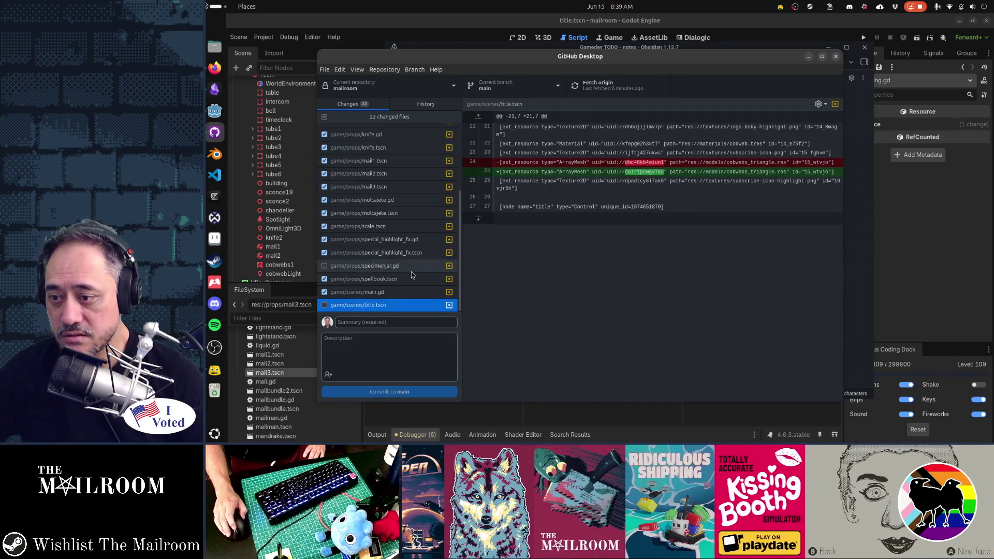
{"action": "scroll", "coordinate": [411, 272], "scroll_direction": "up", "scroll_amount": 4}
{"action": "left_click", "coordinate": [407, 323]}
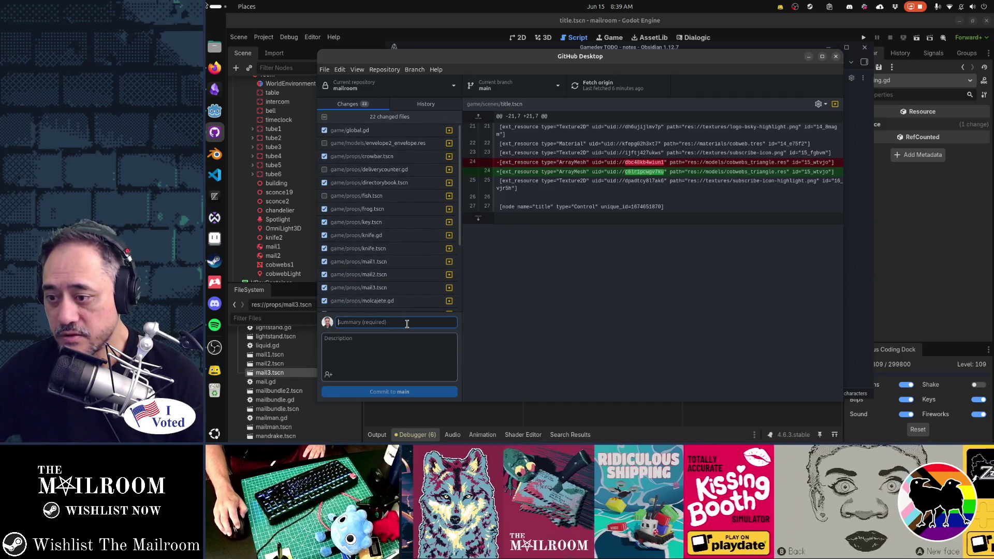
Commit to main with summary 'changed special highlight and refactored code trigger to use signal instead'.
{"action": "type", "text": "re"}
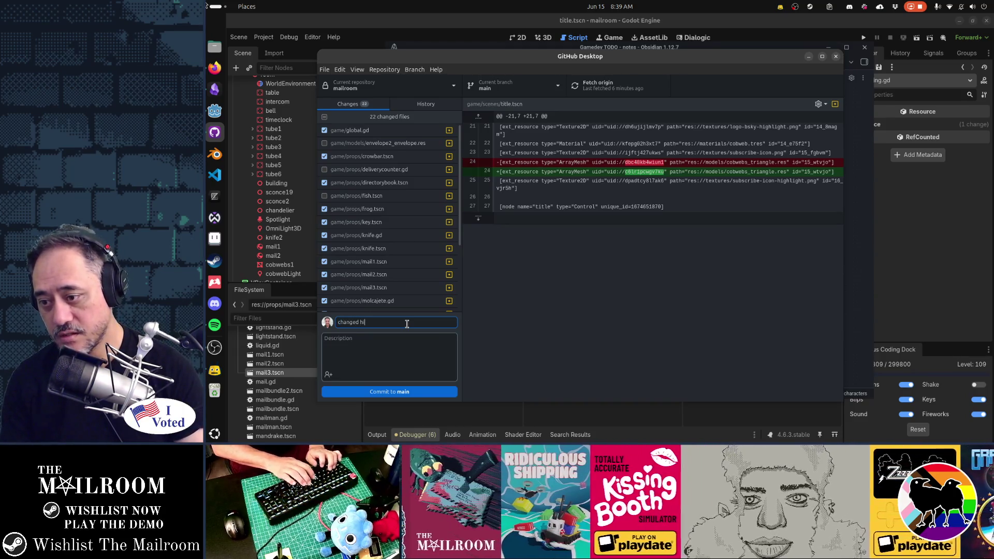
{"action": "type", "text": " special highlight"}
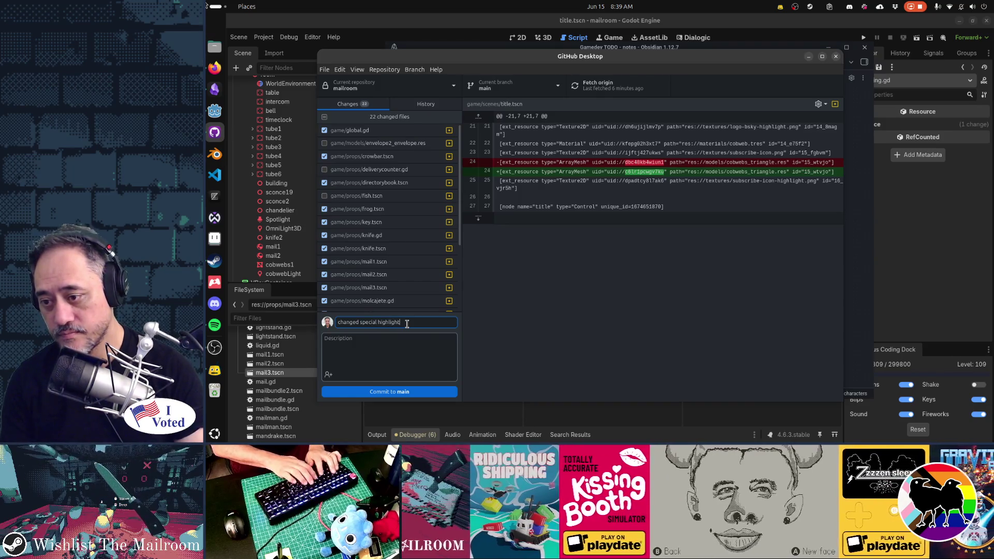
{"action": "type", "text": " ard refactored"}
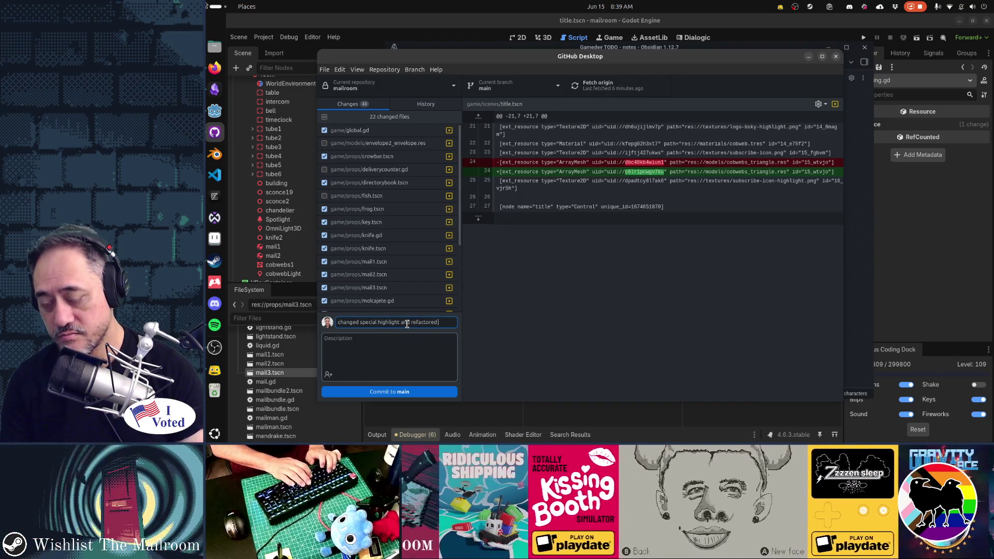
{"action": "type", "text": " t"}
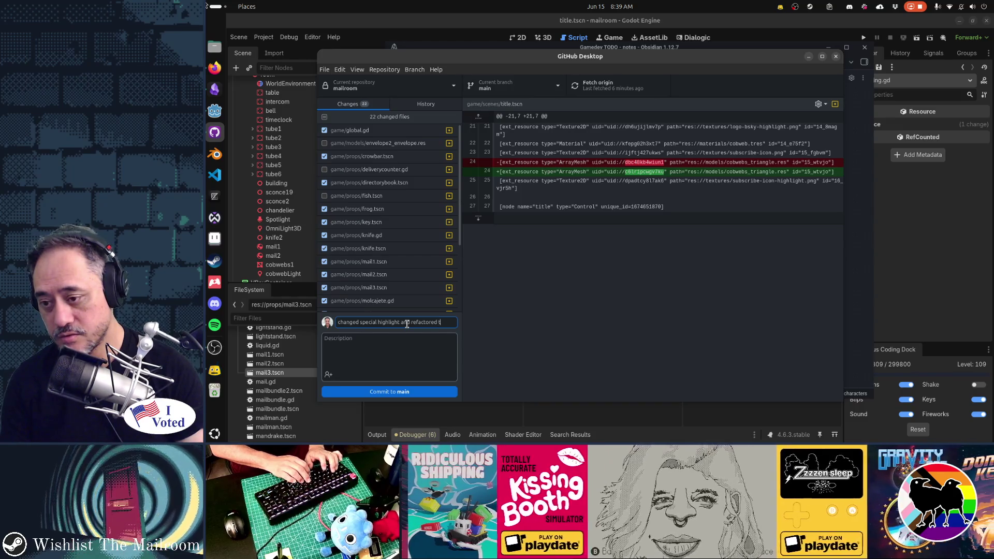
{"action": "key", "text": "BackSpace"}
{"action": "type", "text": "code tim"}
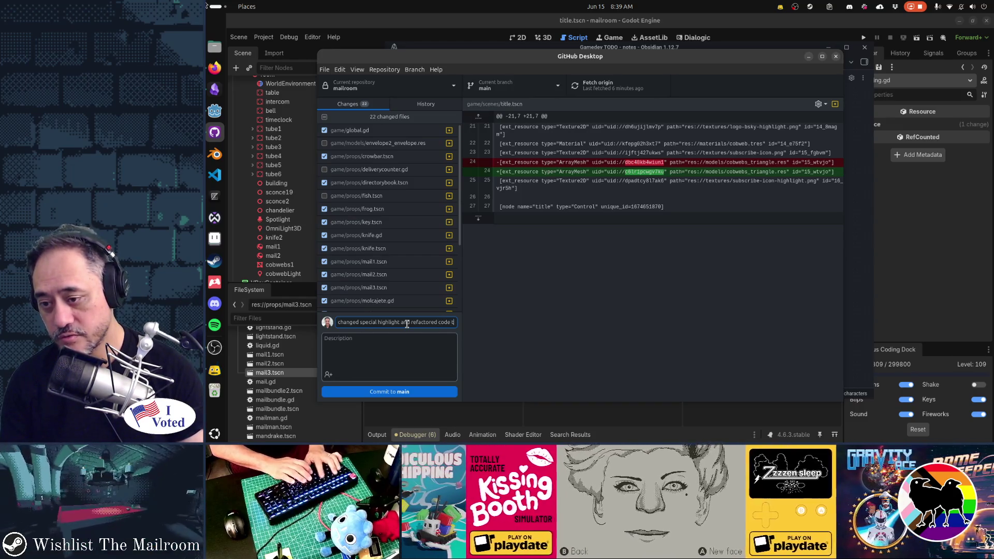
{"action": "type", "text": "gger"}
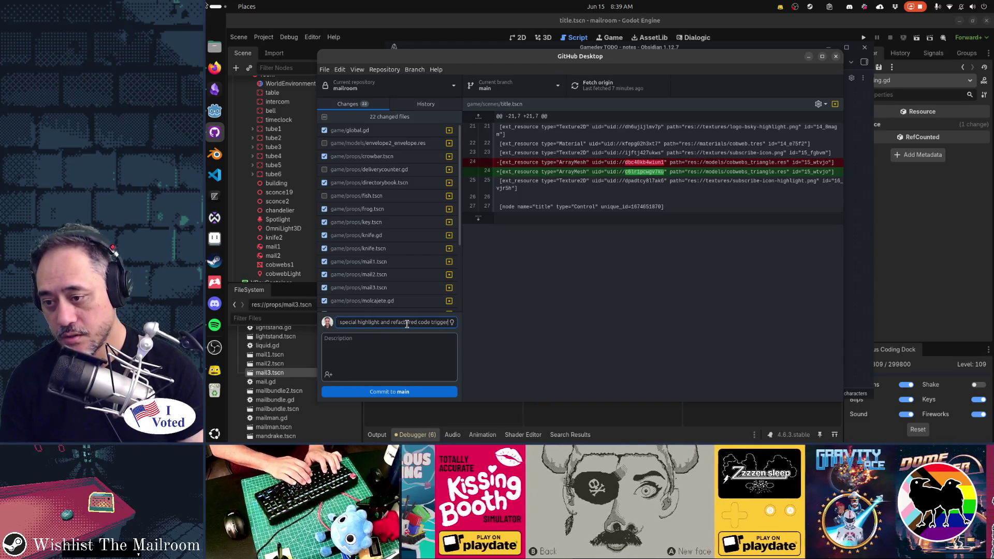
{"action": "type", "text": " to use sig"}
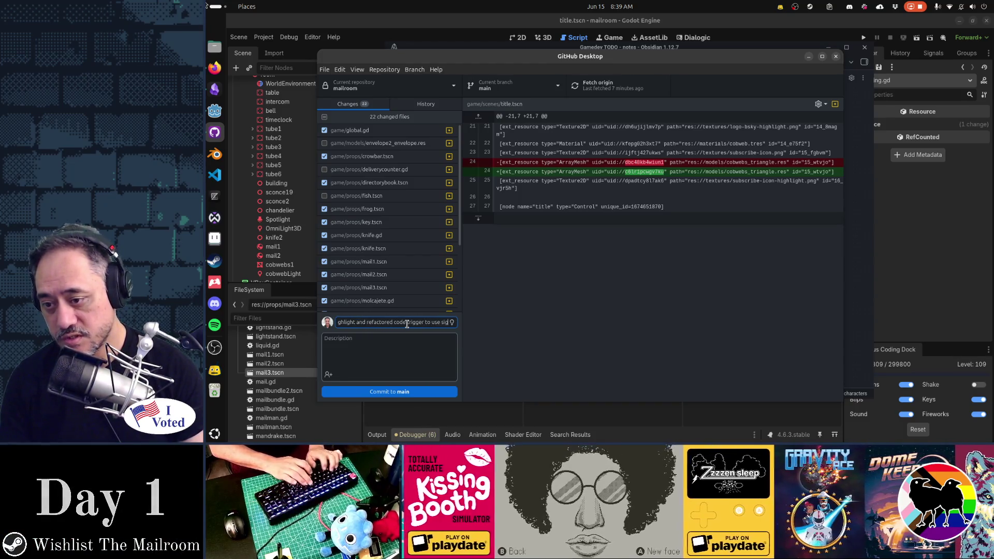
{"action": "type", "text": "nal instead"}
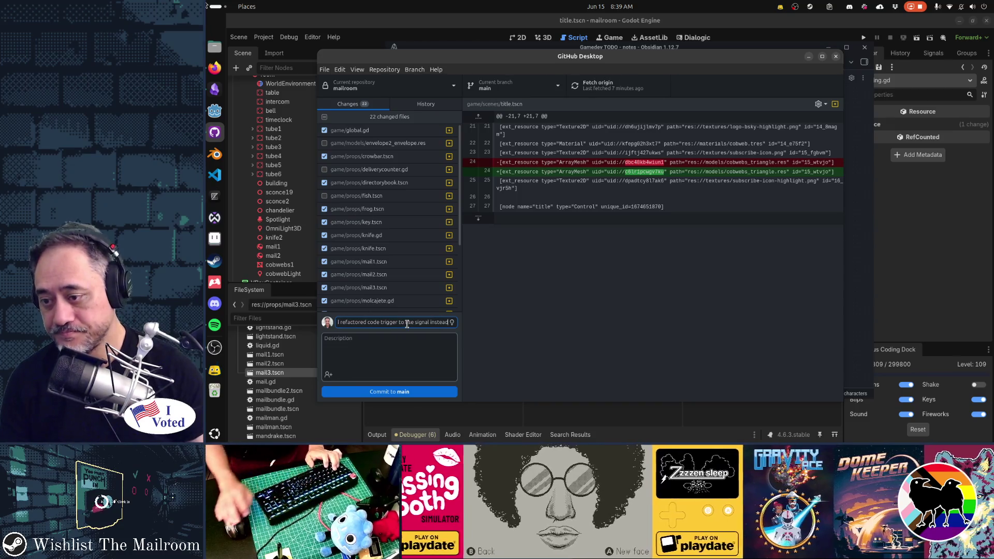
{"action": "left_click", "coordinate": [416, 387]}
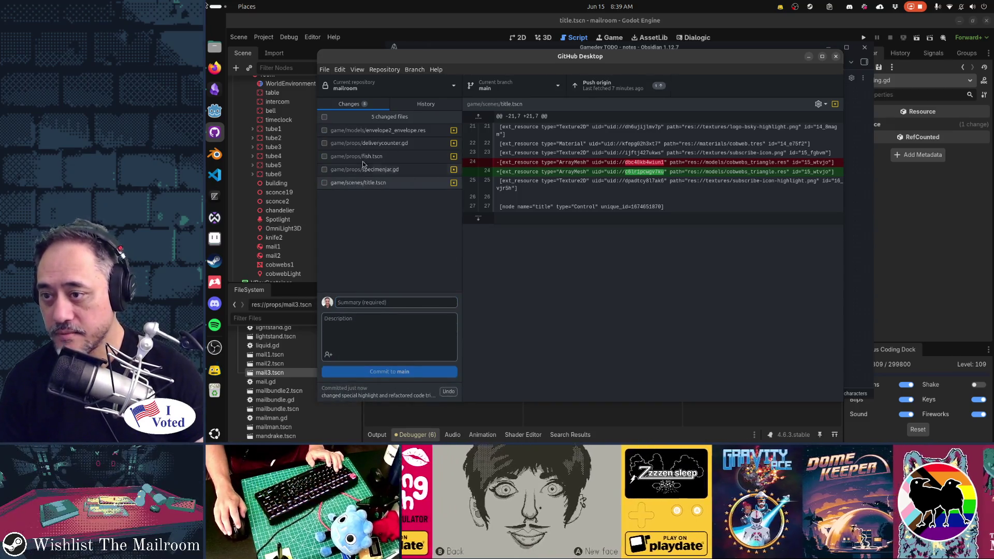
Include envelope2_envelope.res, fish.tscn and title.tscn, leaving deliverycounter.gd and specimenjar.gd unchecked.
{"action": "left_click", "coordinate": [364, 131]}
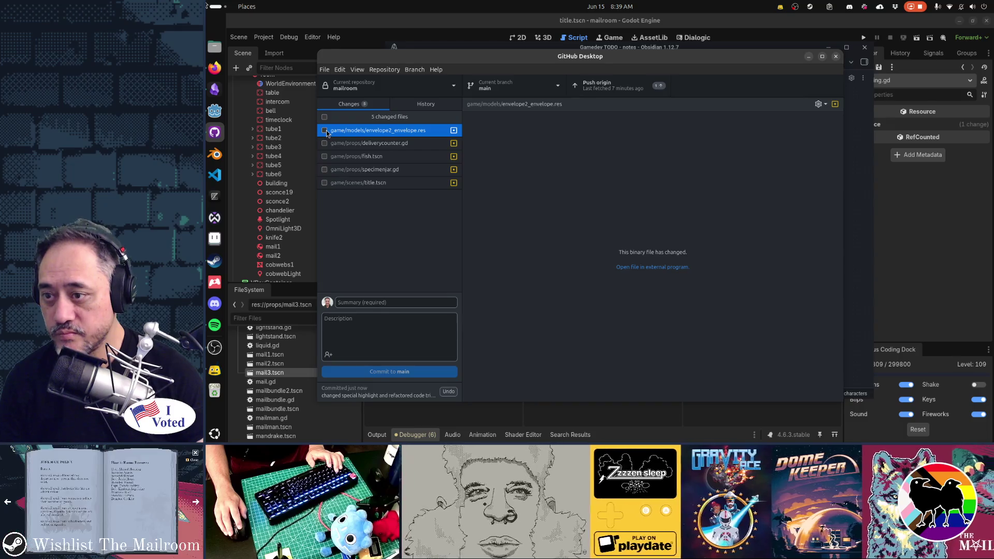
{"action": "left_click", "coordinate": [325, 130]}
{"action": "left_click", "coordinate": [342, 147]}
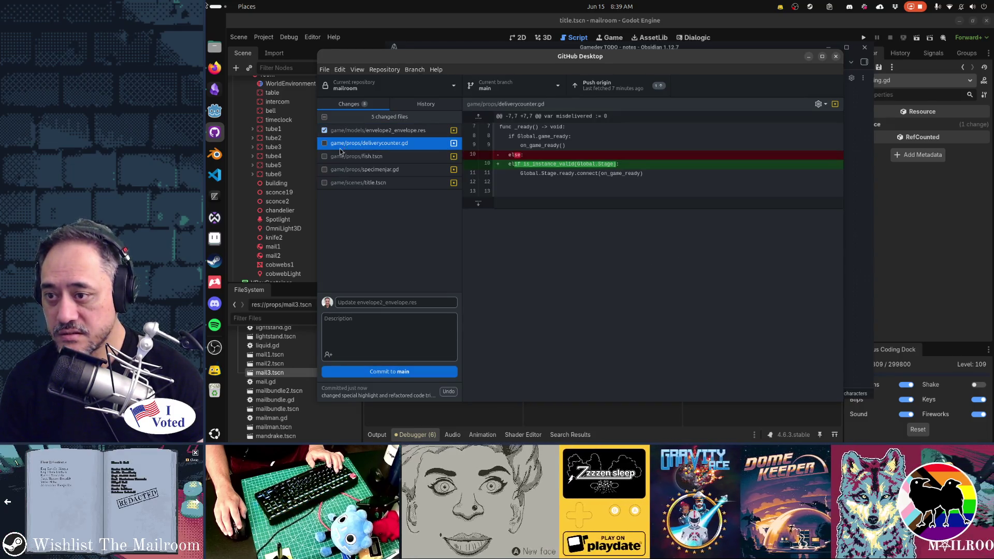
{"action": "left_click", "coordinate": [341, 157]}
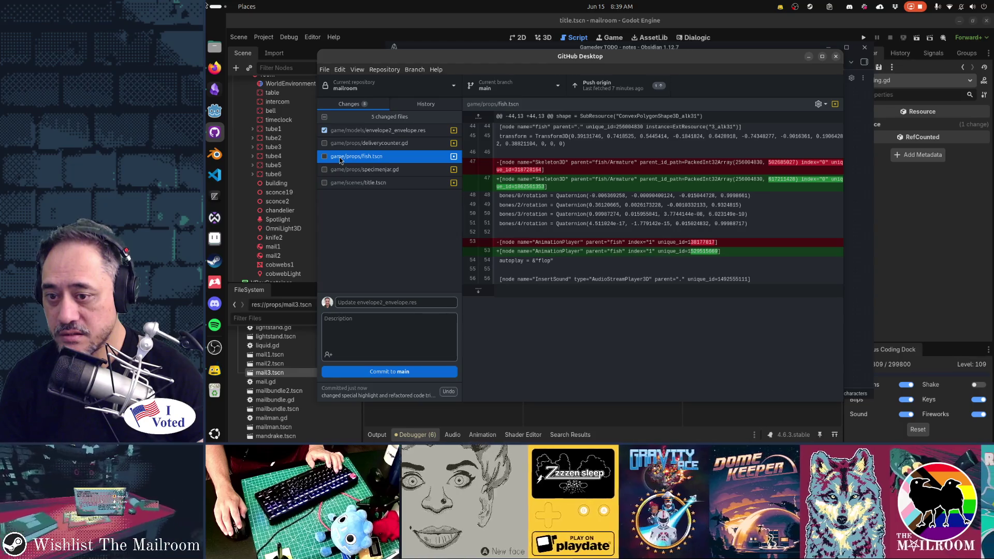
{"action": "left_click", "coordinate": [324, 156]}
{"action": "left_click", "coordinate": [350, 171]}
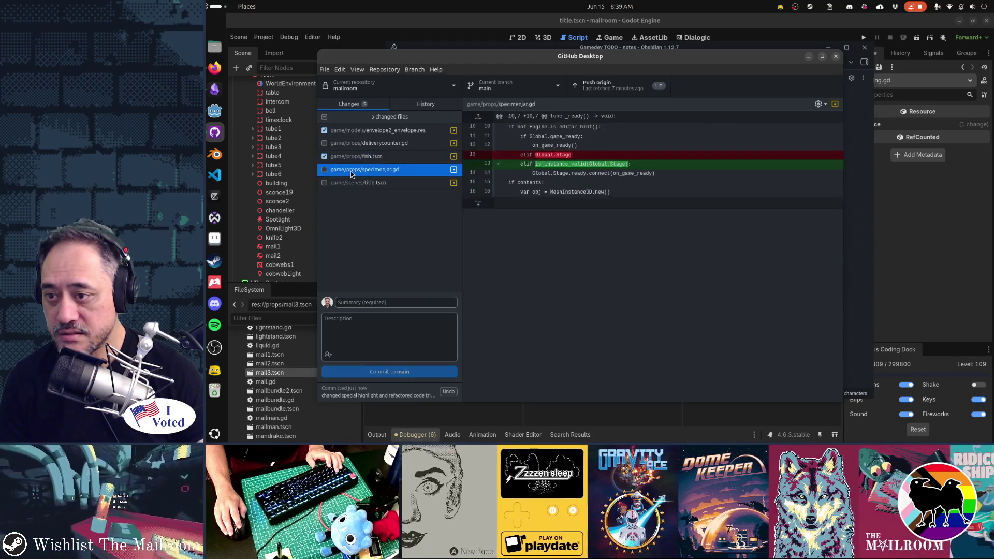
{"action": "left_click", "coordinate": [353, 183]}
{"action": "left_click", "coordinate": [325, 183]}
Commit those three files as 'nonsense uid bullshit', then tick deliverycounter.gd for the next commit.
{"action": "left_click", "coordinate": [388, 302]}
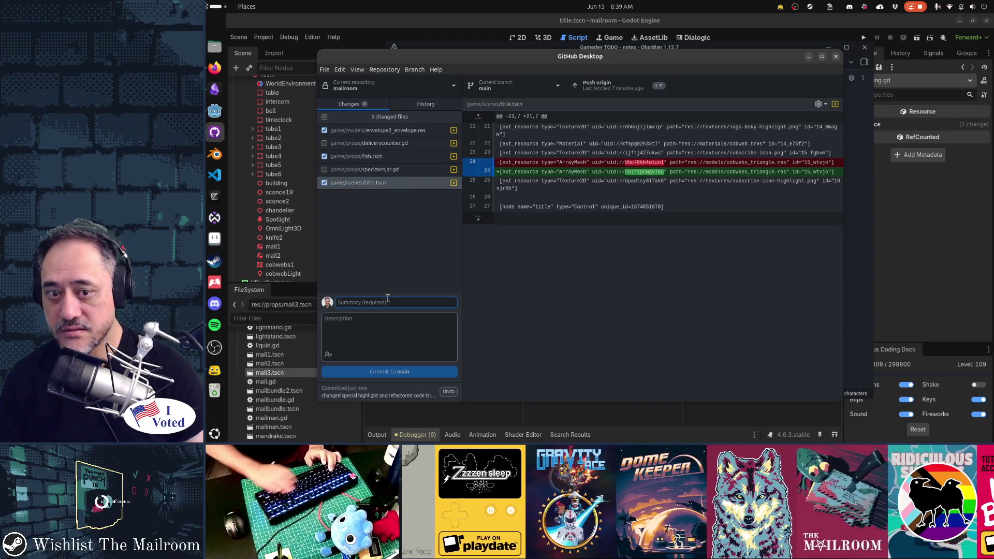
{"action": "type", "text": "nonsde"}
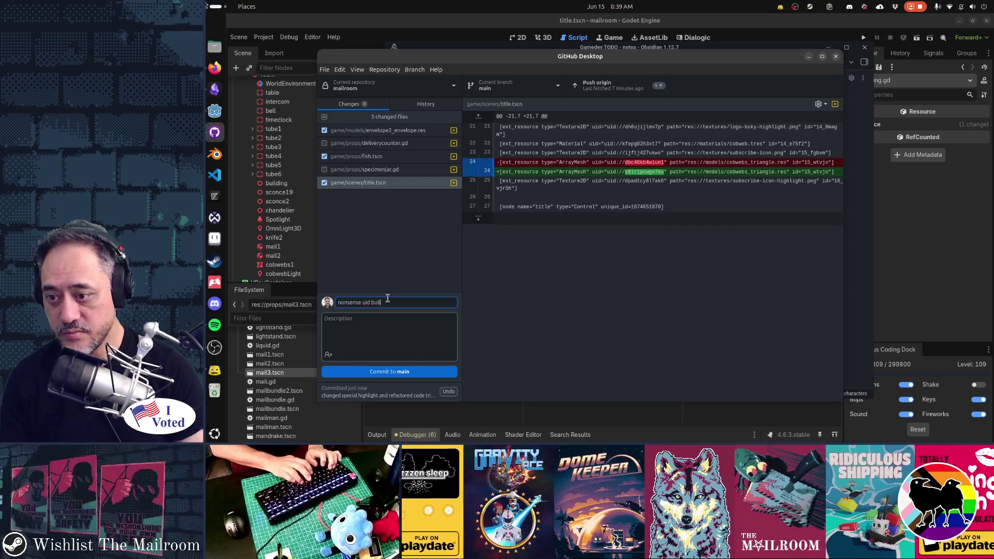
{"action": "left_click", "coordinate": [393, 372]}
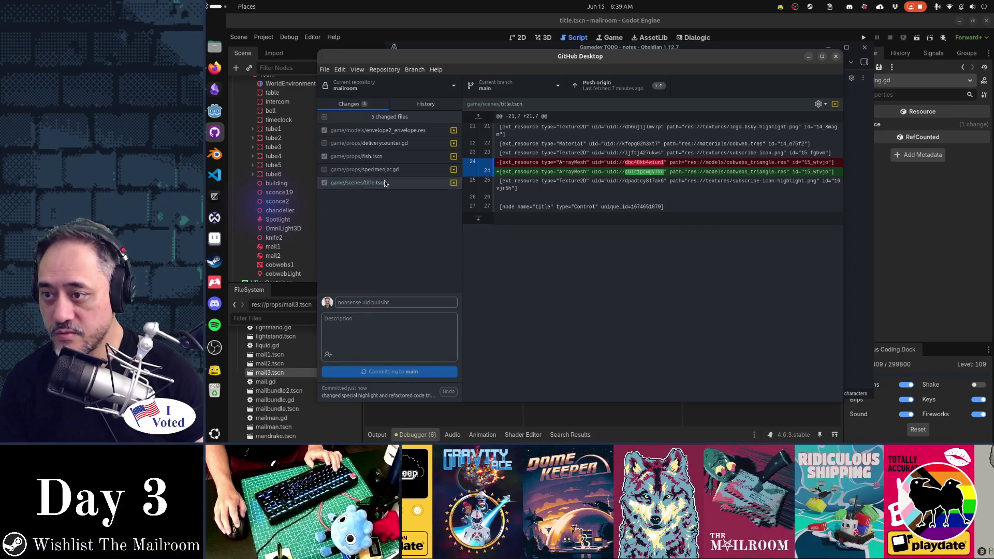
{"action": "left_click", "coordinate": [325, 130]}
{"action": "left_click", "coordinate": [340, 146]}
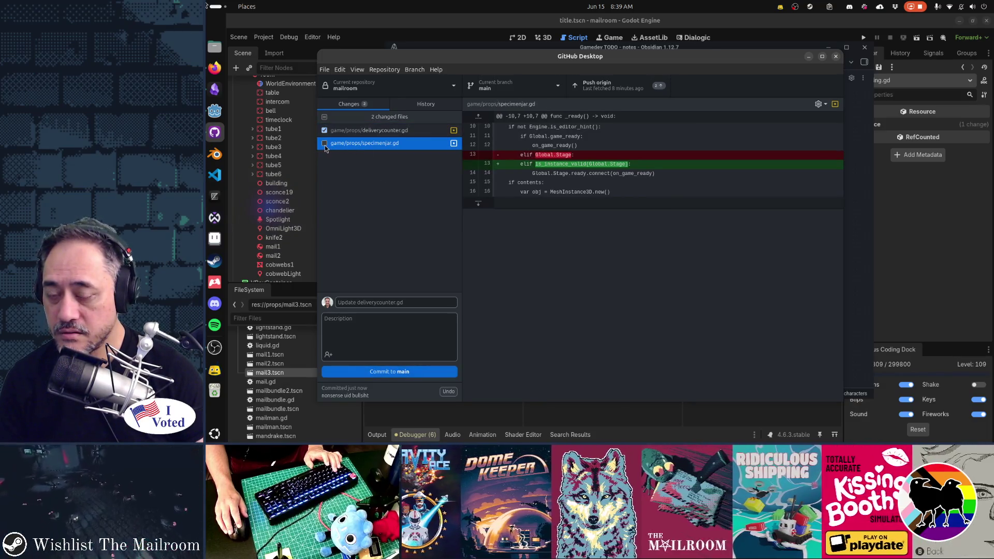
Commit both scripts as 'refactored game_ready check in ready' with a description, then return to Godot.
{"action": "left_click", "coordinate": [325, 144]}
{"action": "left_click", "coordinate": [392, 304]}
{"action": "type", "text": "ref"}
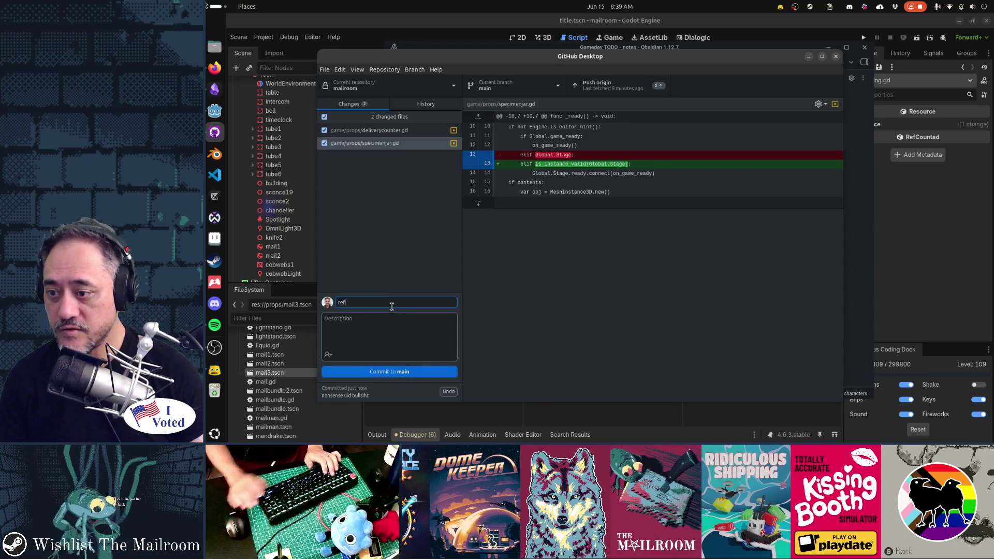
{"action": "type", "text": "actored game"}
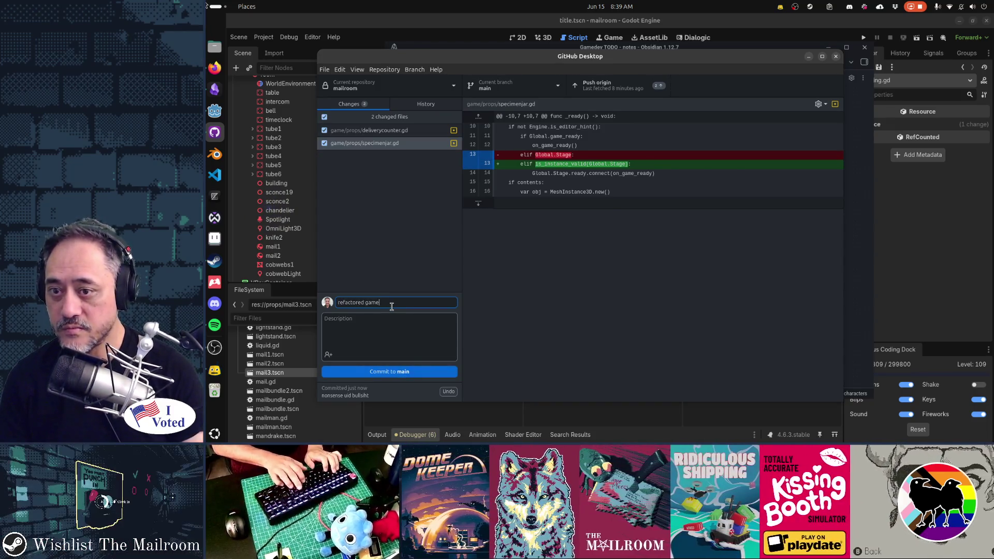
{"action": "type", "text": "_ready check in ready"}
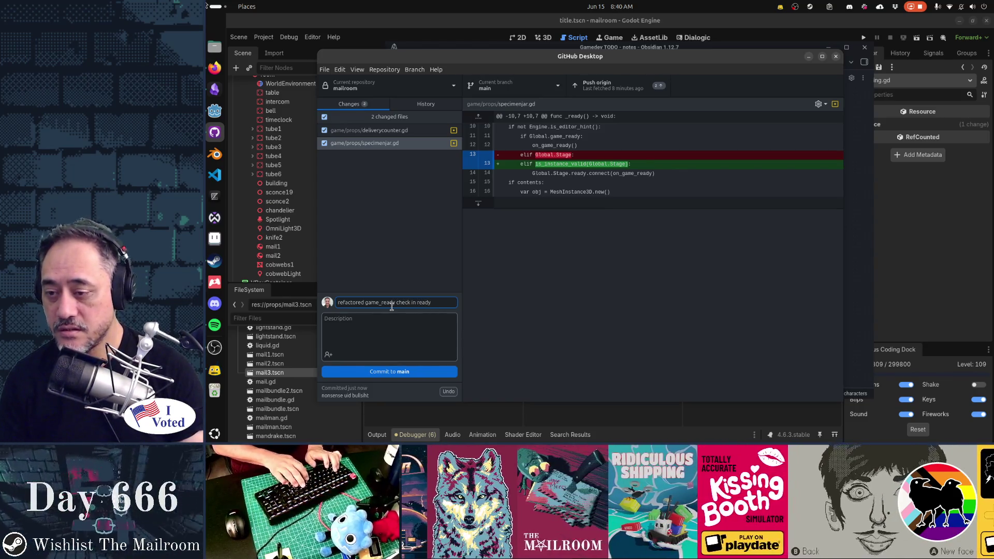
{"action": "key", "text": "Tab"}
{"action": "type", "text": "because "}
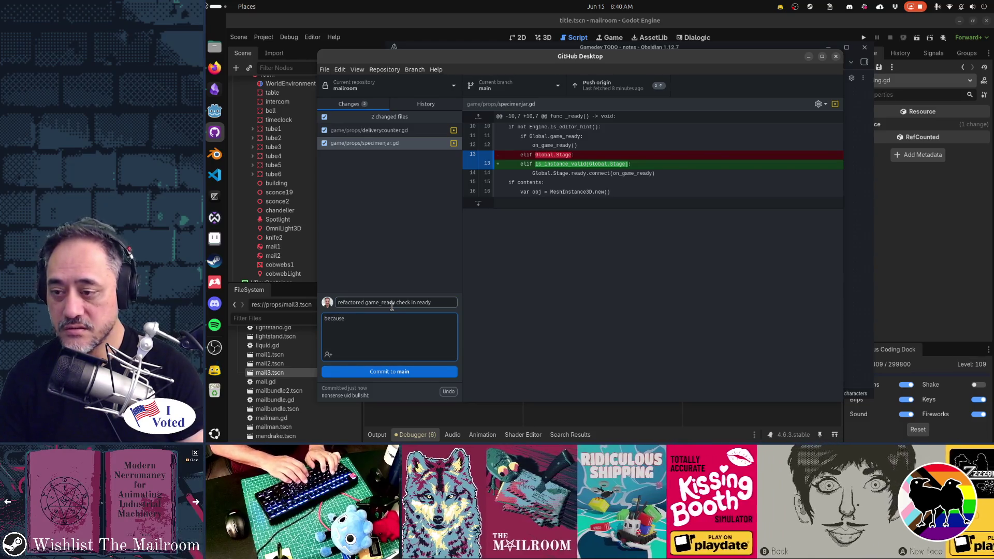
{"action": "type", "text": "the title scene doesn't have a Global.Stage and some items are "}
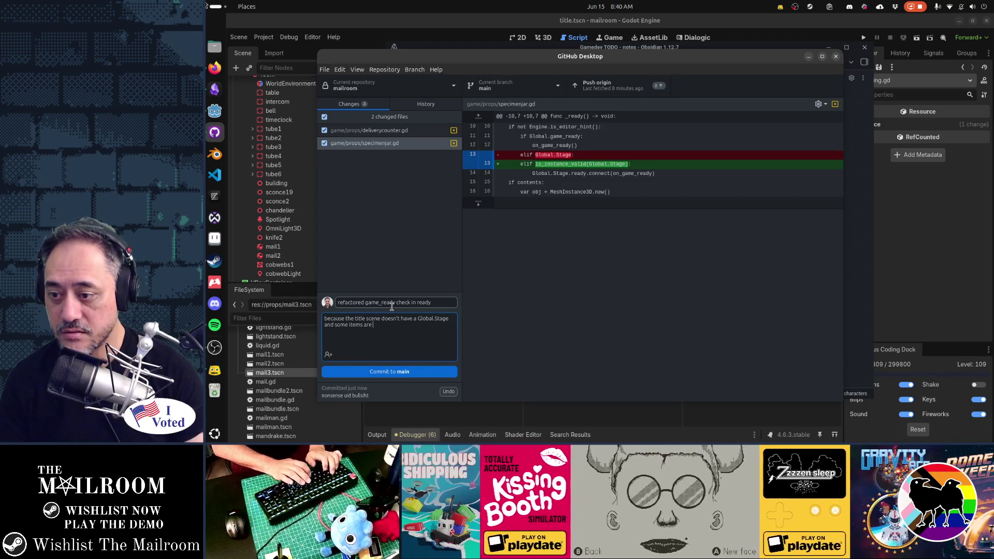
{"action": "type", "text": "in the title and they"}
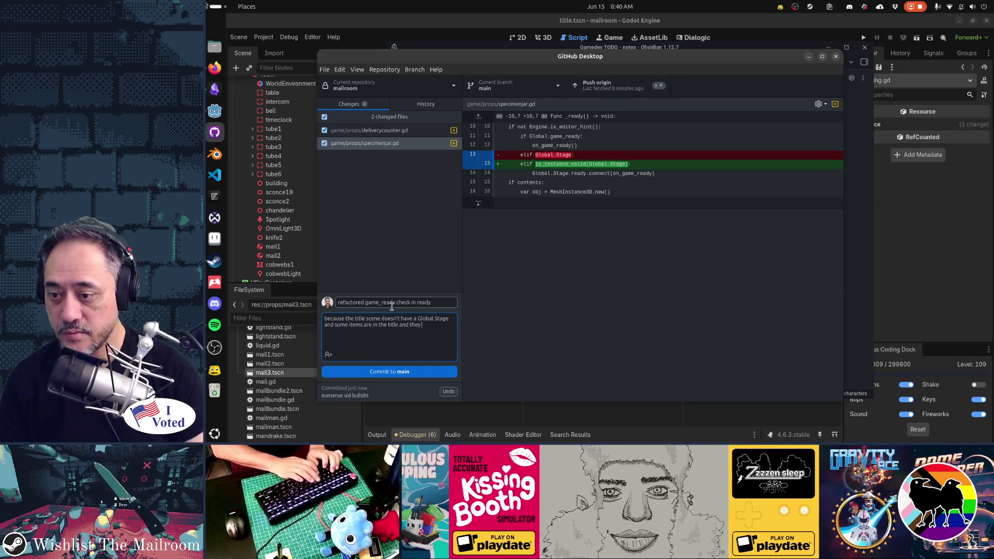
{"action": "type", "text": " bonk"}
{"action": "left_click", "coordinate": [390, 372]}
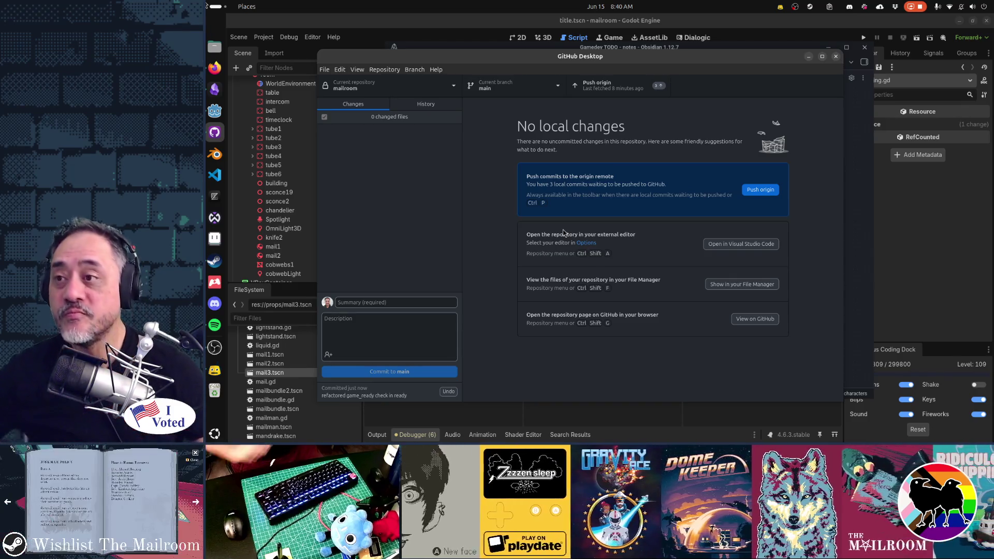
{"action": "left_click", "coordinate": [412, 39]}
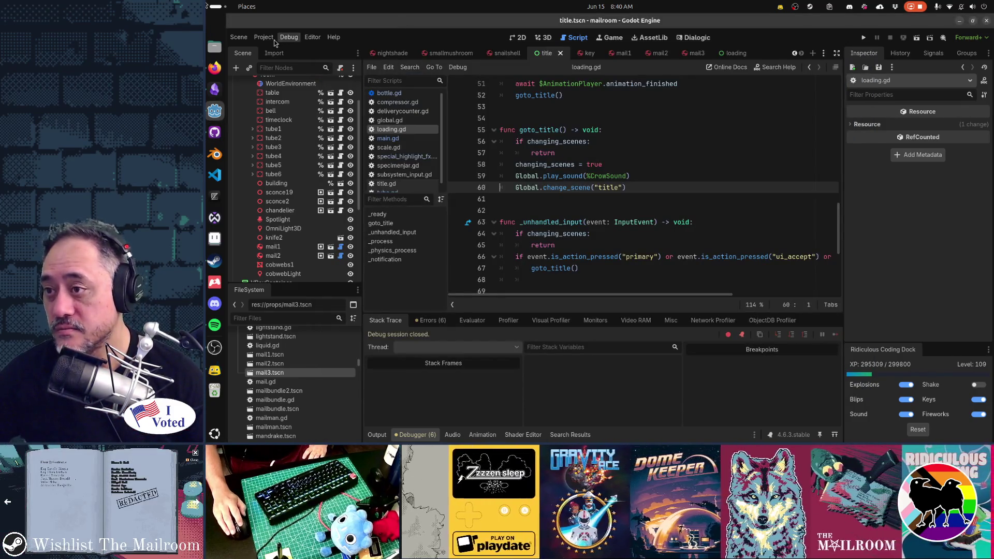
Show the Project menu's Tools submenu containing the Upgrade Project Files tool.
{"action": "left_click", "coordinate": [264, 38]}
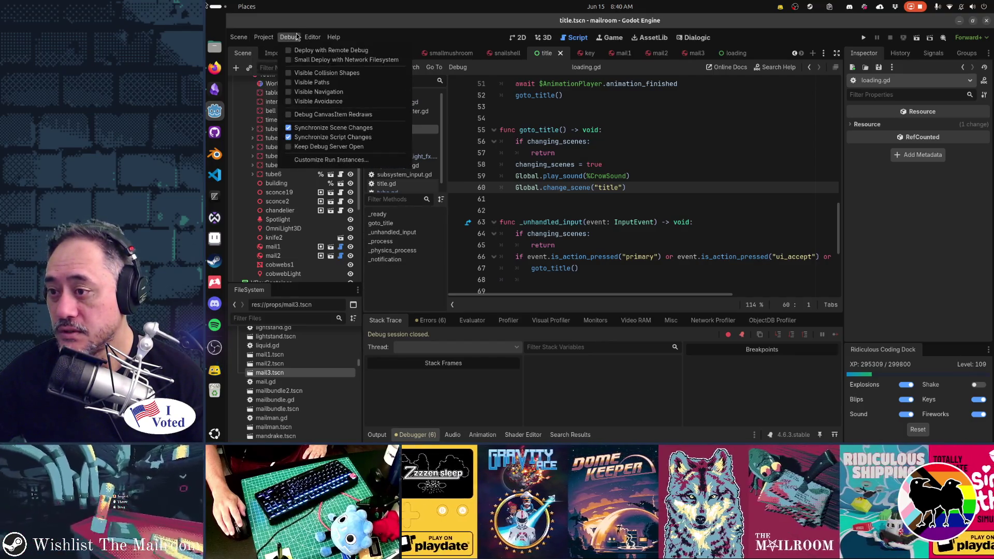
{"action": "mouse_move", "coordinate": [309, 37]}
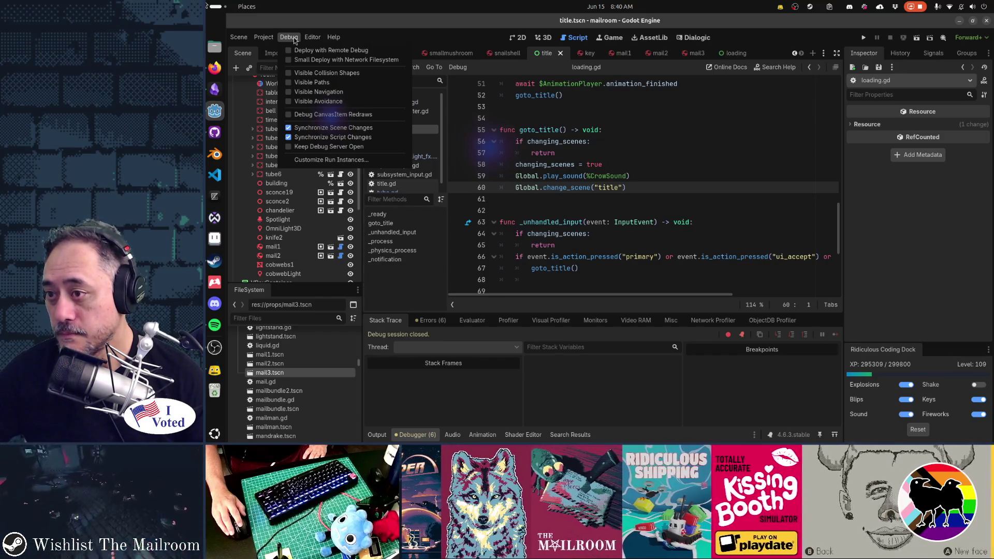
{"action": "mouse_move", "coordinate": [256, 38]}
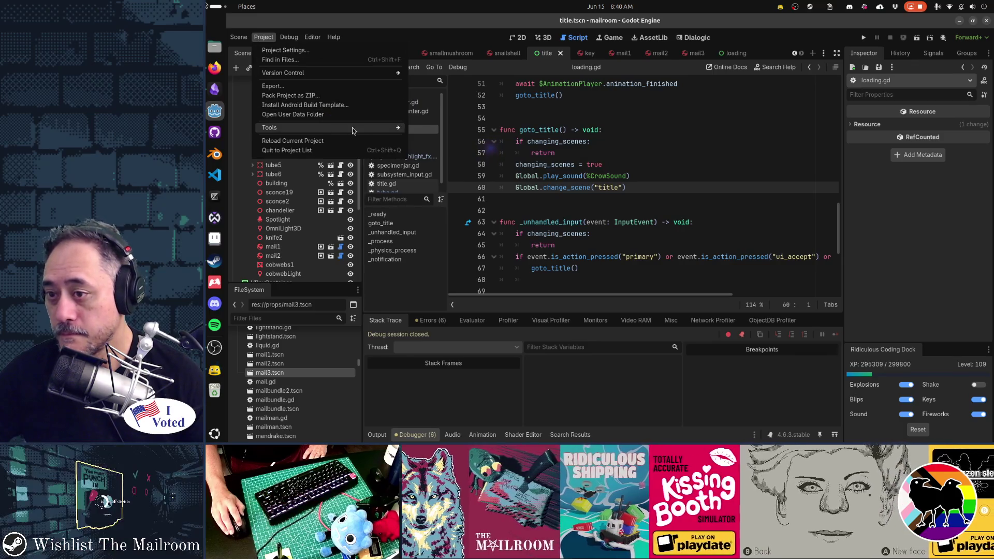
{"action": "mouse_move", "coordinate": [352, 127]}
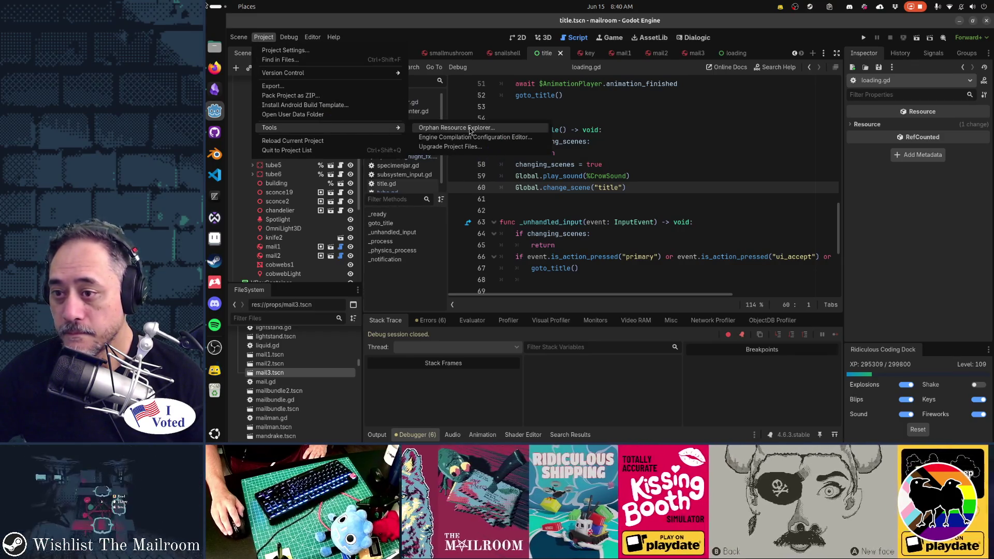
Run Upgrade Project Files with Restart & Upgrade, then relaunch Godot and open the mailroom project.
{"action": "left_click", "coordinate": [468, 148]}
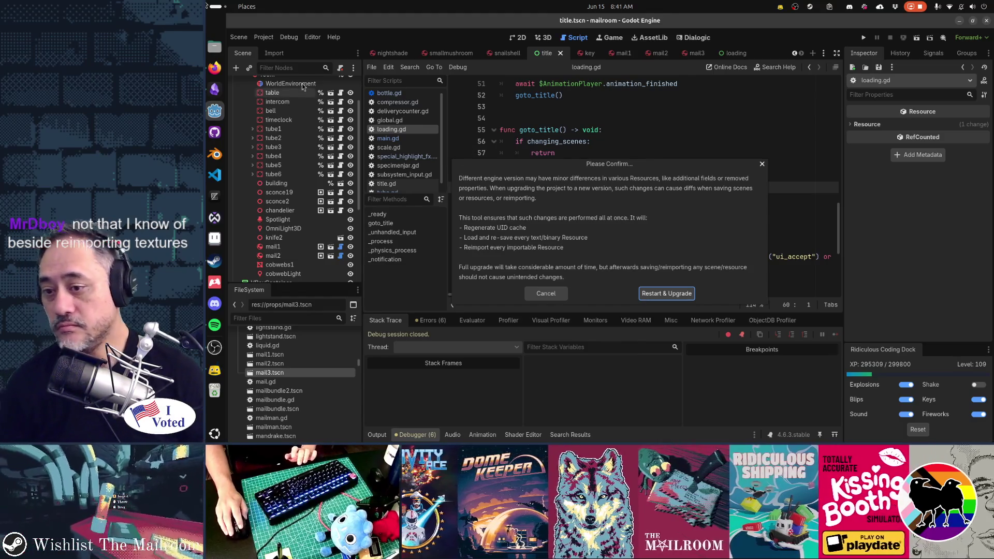
{"action": "left_click", "coordinate": [654, 293]}
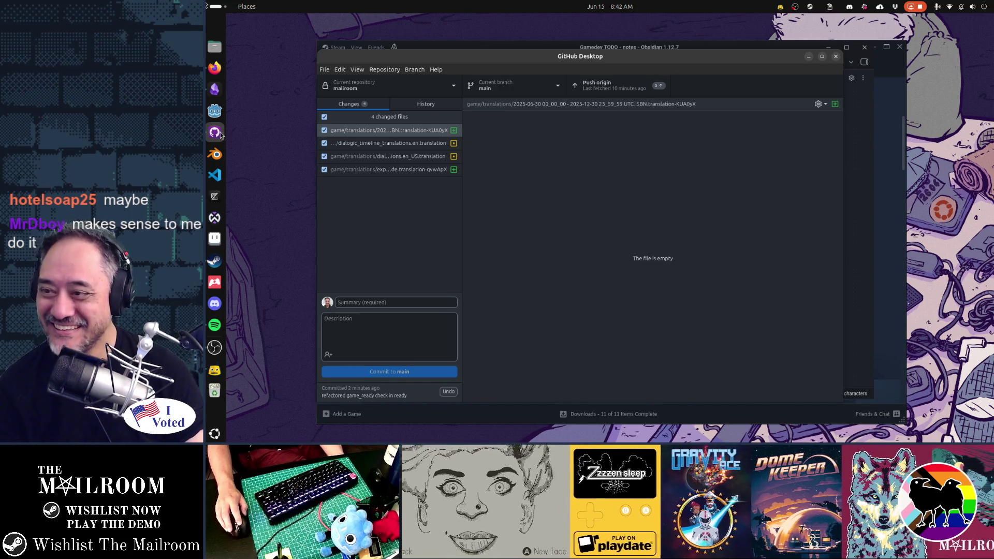
{"action": "left_click", "coordinate": [214, 111]}
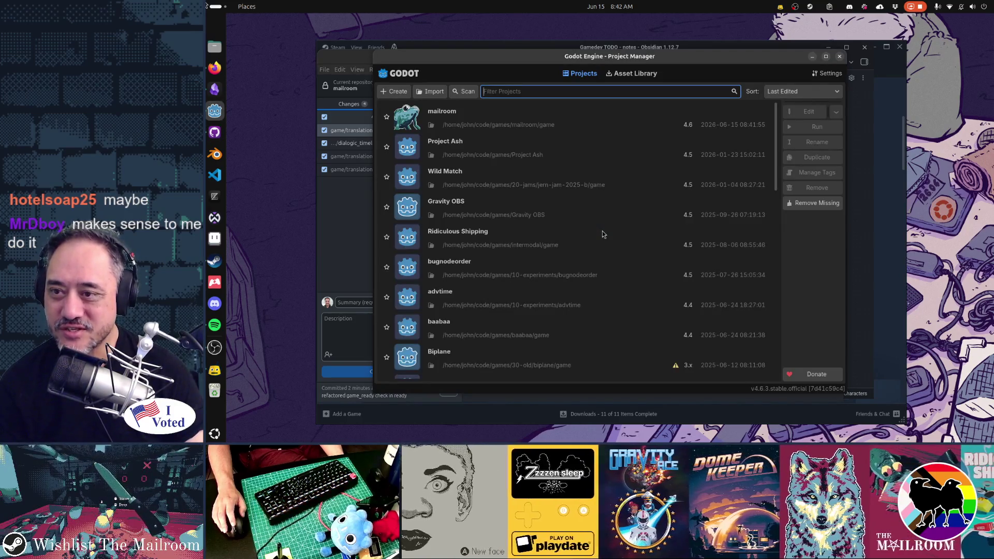
{"action": "double_click", "coordinate": [532, 109]}
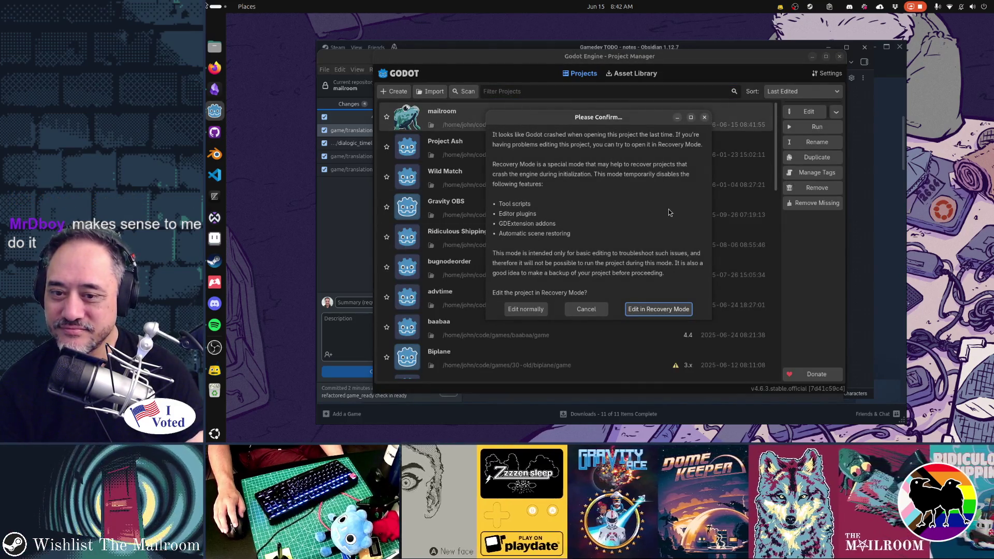
Choose Edit normally instead of Recovery Mode to open the mailroom project.
{"action": "left_click", "coordinate": [518, 309]}
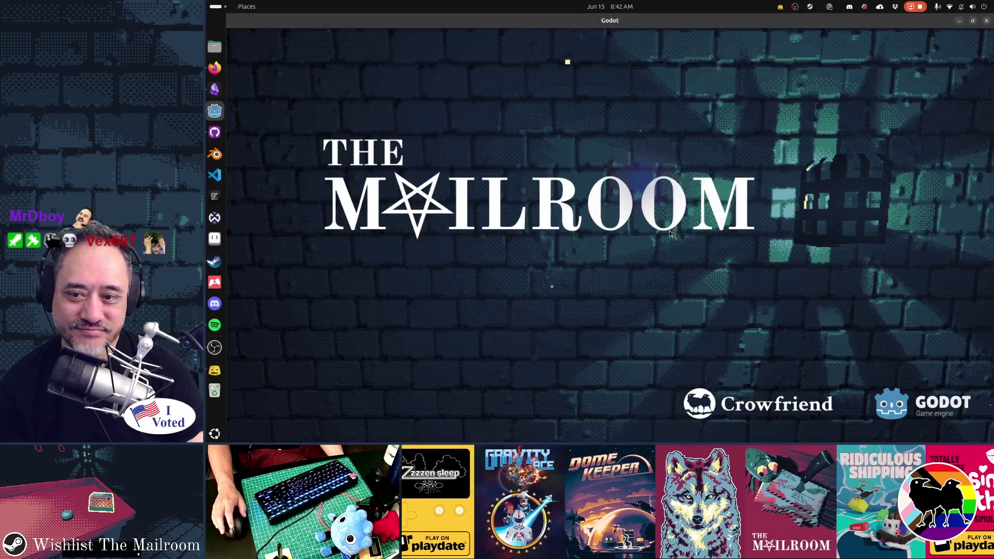
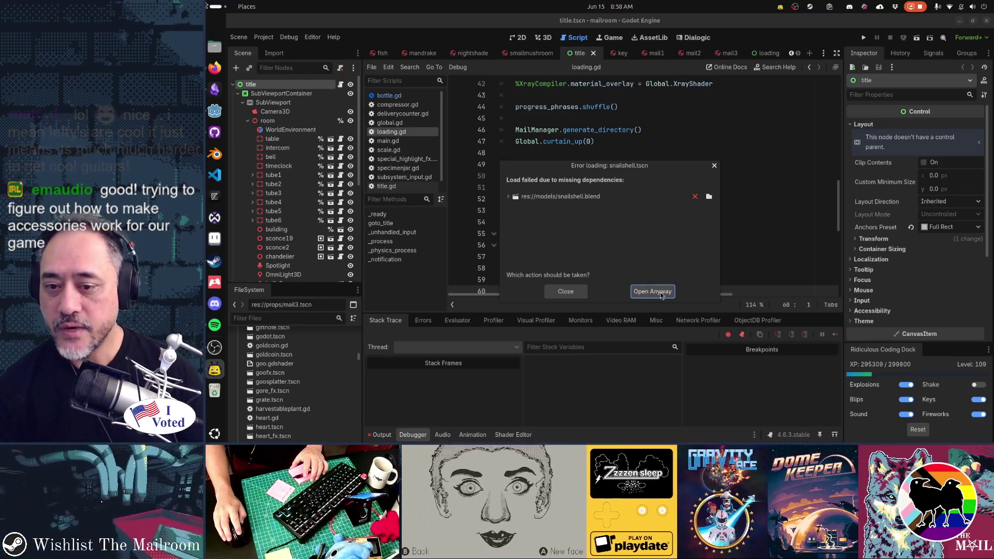
Open snailshell.tscn anyway despite the missing snailshell.blend dependency, then switch to GitHub Desktop.
{"action": "left_click", "coordinate": [658, 292]}
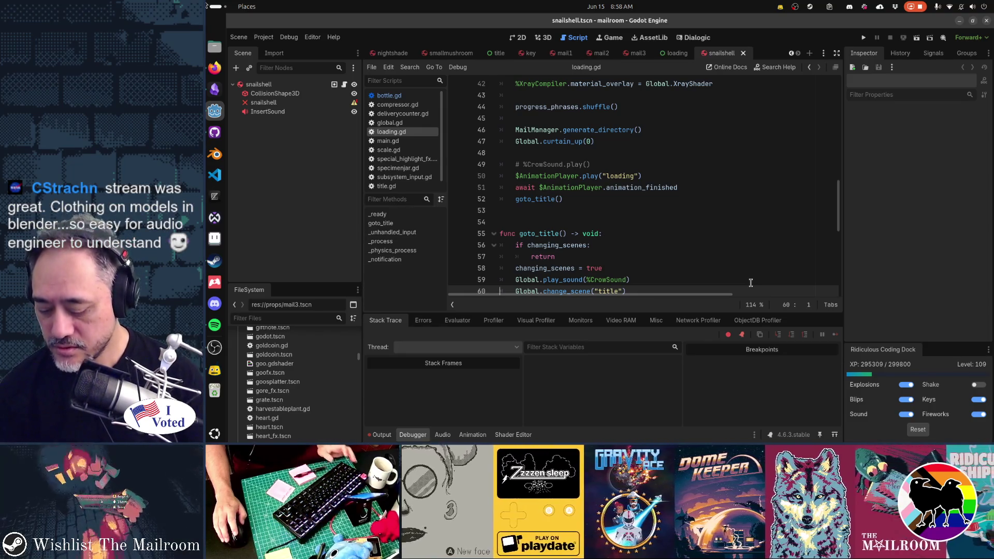
{"action": "key", "text": "alt+Tab"}
{"action": "key", "text": "alt+Tab"}
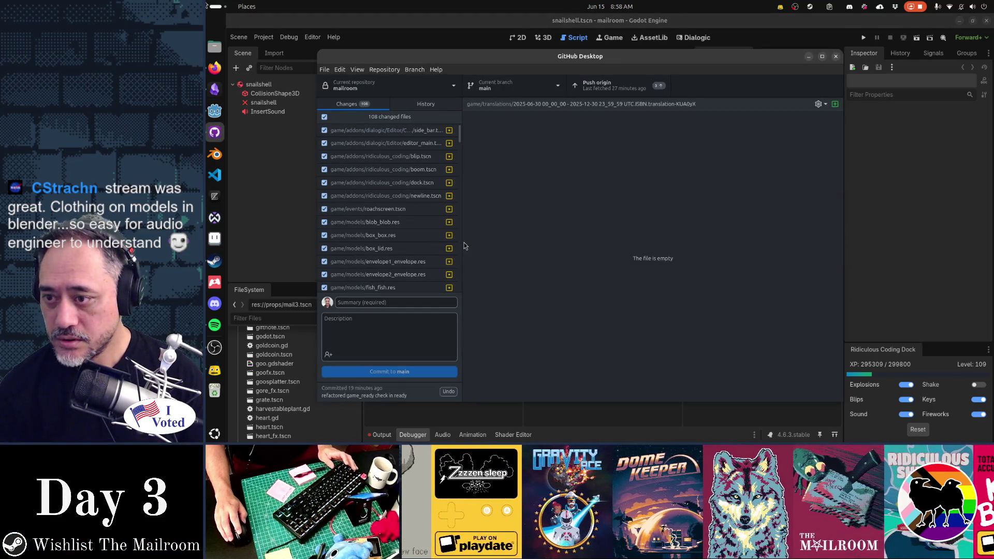
Scroll through the 109 changed props and translation files in GitHub Desktop's Changes list.
{"action": "scroll", "coordinate": [417, 256], "scroll_direction": "down", "scroll_amount": 10}
{"action": "scroll", "coordinate": [416, 256], "scroll_direction": "up", "scroll_amount": 5}
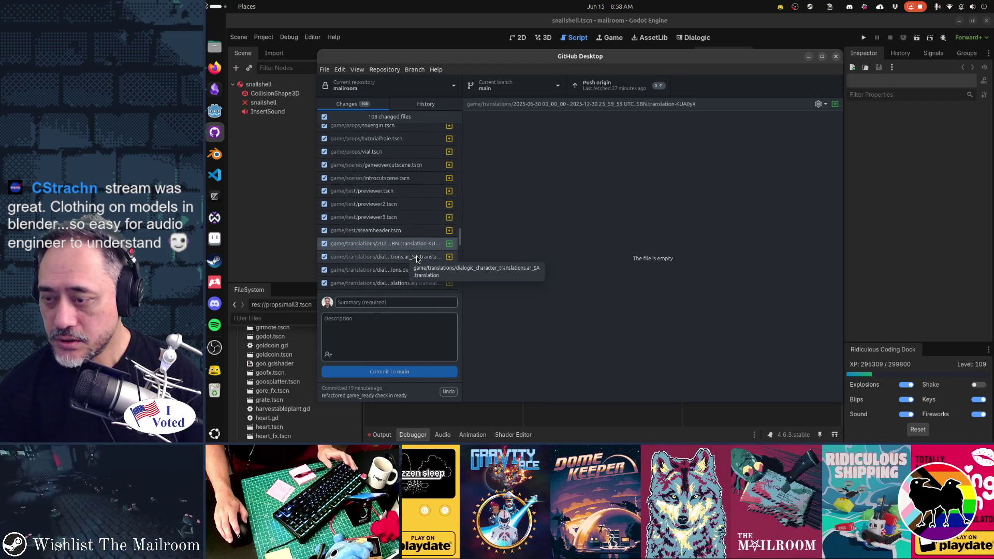
{"action": "scroll", "coordinate": [409, 248], "scroll_direction": "up", "scroll_amount": 1}
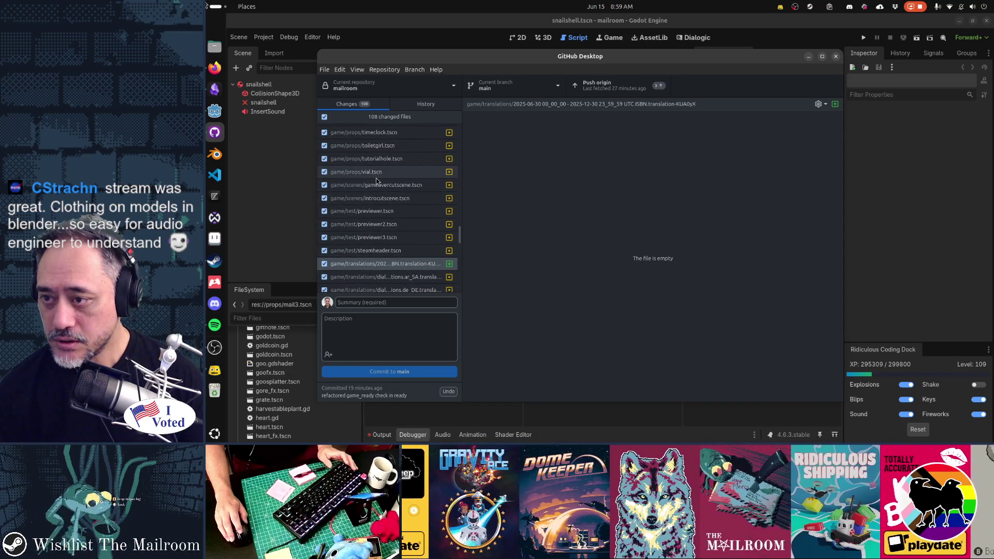
{"action": "scroll", "coordinate": [382, 236], "scroll_direction": "up", "scroll_amount": 3}
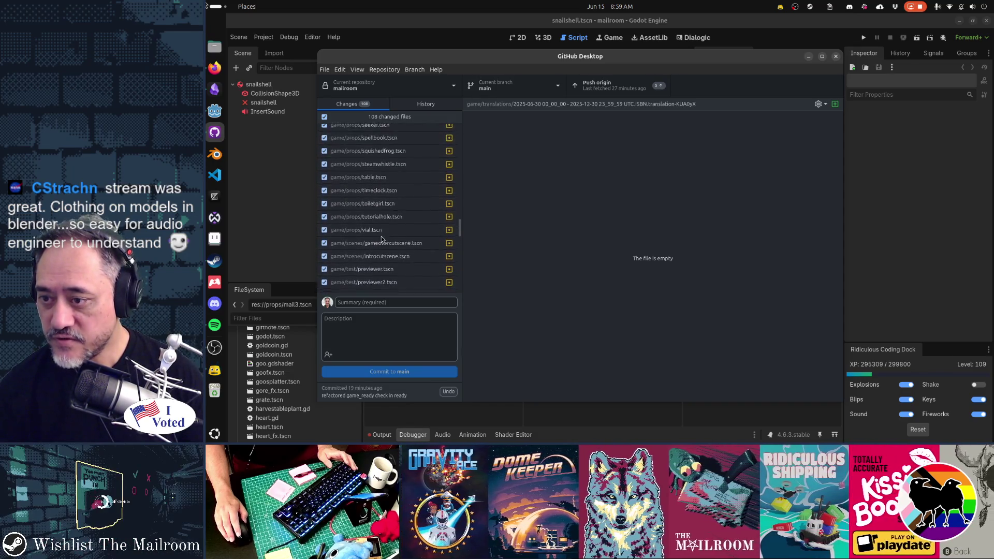
{"action": "scroll", "coordinate": [382, 239], "scroll_direction": "up", "scroll_amount": 4}
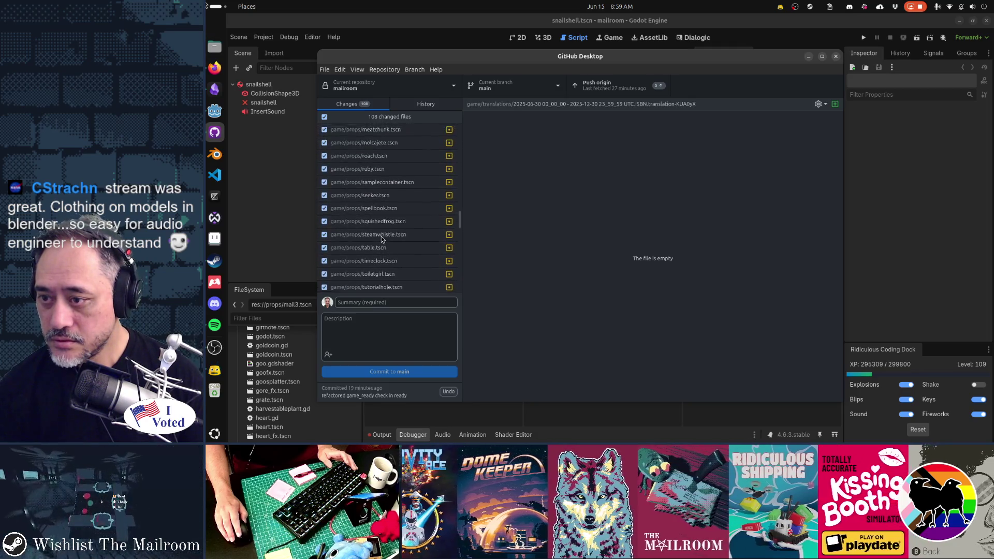
{"action": "scroll", "coordinate": [382, 239], "scroll_direction": "up", "scroll_amount": 2}
{"action": "scroll", "coordinate": [382, 239], "scroll_direction": "up", "scroll_amount": 2}
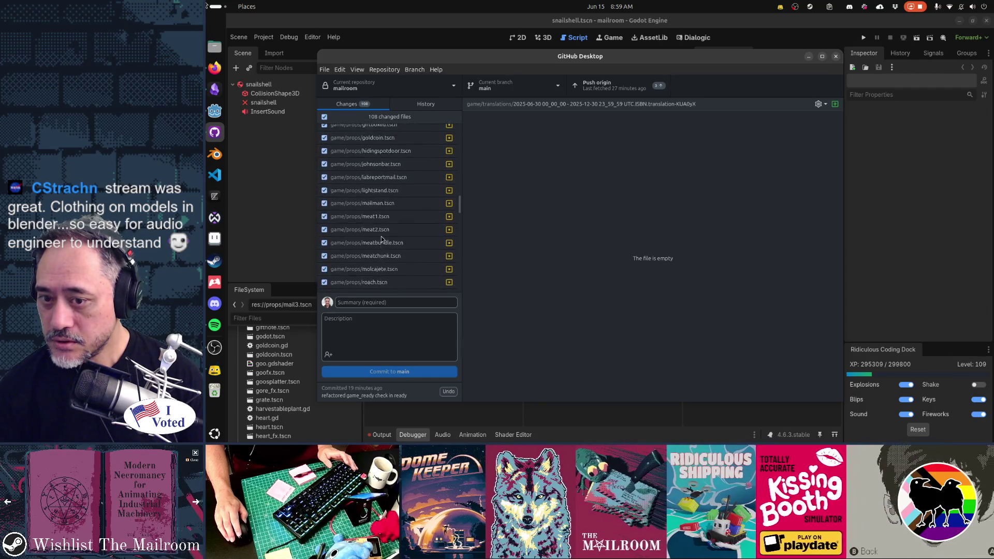
{"action": "key", "text": "alt+Tab"}
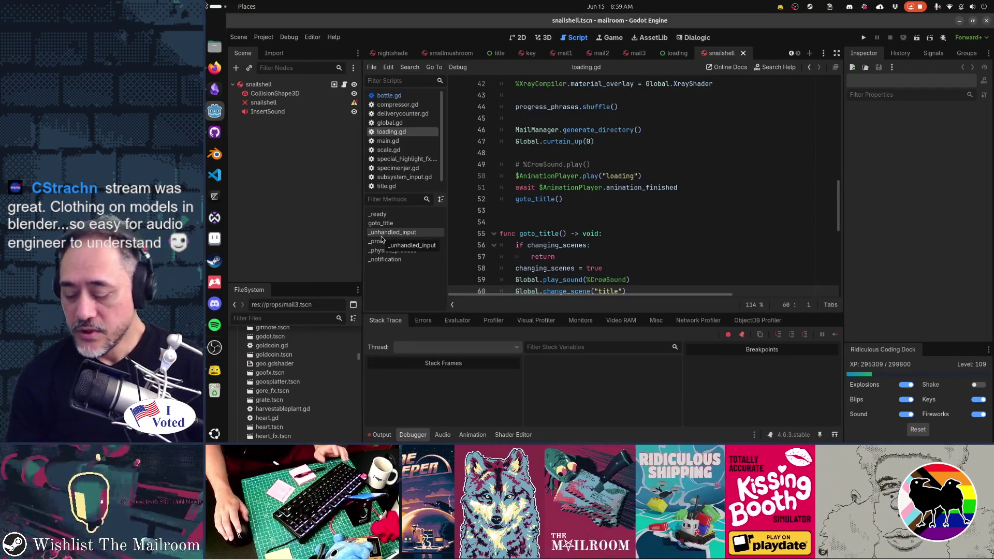
{"action": "key", "text": "alt+Tab"}
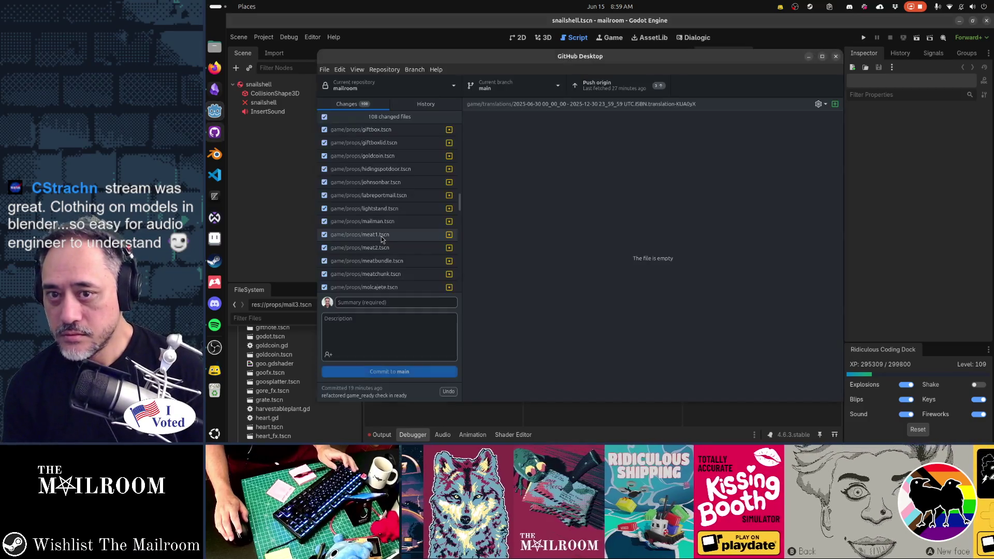
{"action": "scroll", "coordinate": [340, 251], "scroll_direction": "down", "scroll_amount": 10}
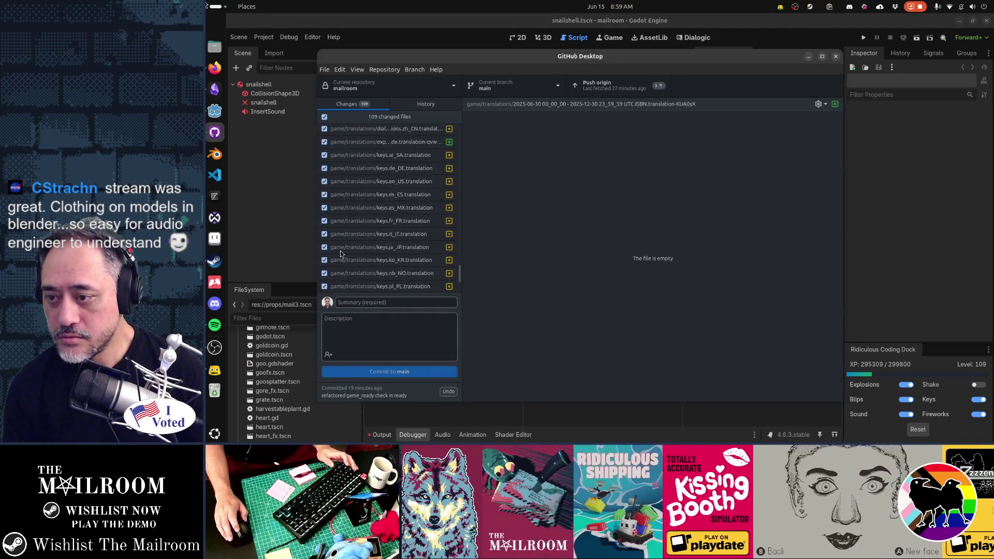
{"action": "scroll", "coordinate": [340, 251], "scroll_direction": "up", "scroll_amount": 5}
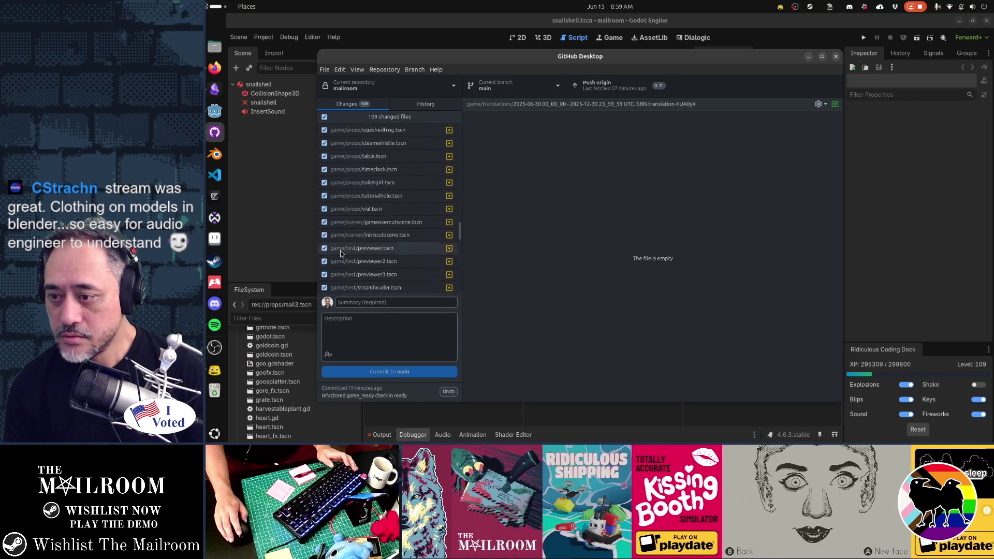
{"action": "scroll", "coordinate": [341, 251], "scroll_direction": "down", "scroll_amount": 1}
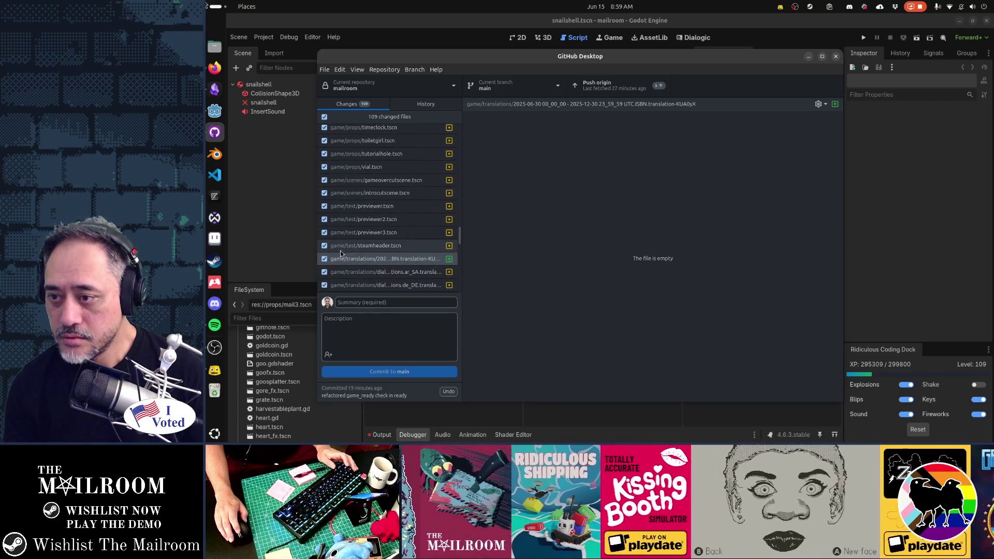
{"action": "key", "text": "alt+Tab"}
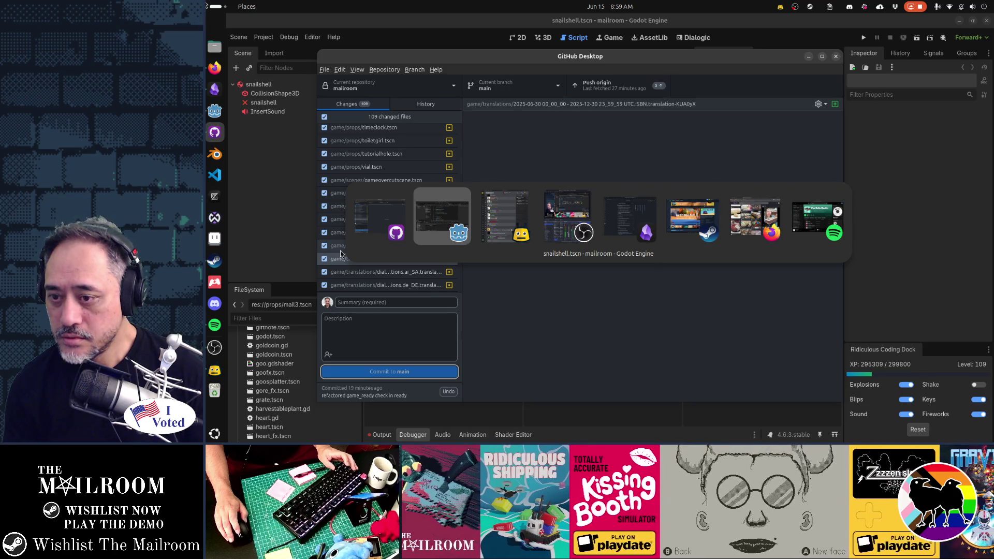
{"action": "key", "text": "shift+Tab"}
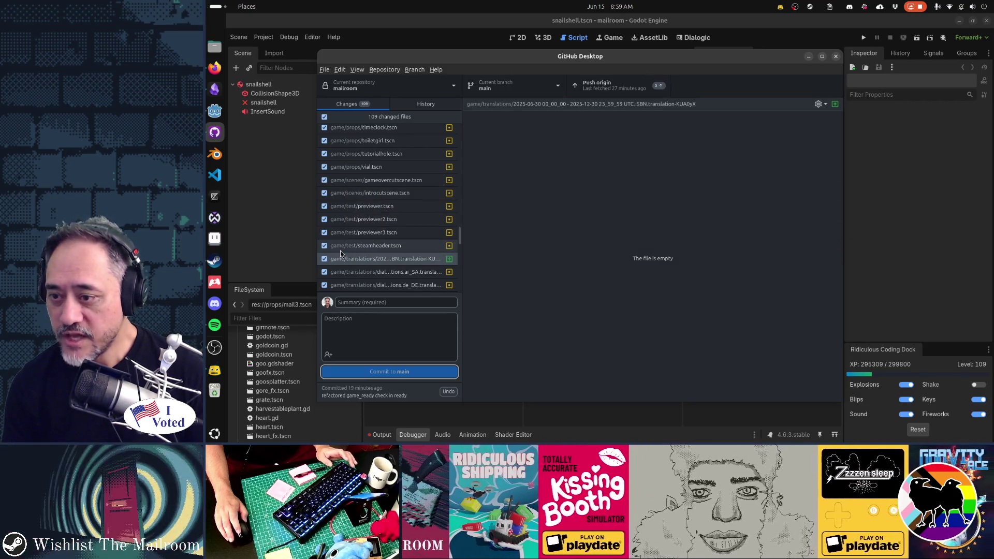
{"action": "scroll", "coordinate": [359, 242], "scroll_direction": "up", "scroll_amount": 3}
{"action": "scroll", "coordinate": [359, 243], "scroll_direction": "up", "scroll_amount": 2}
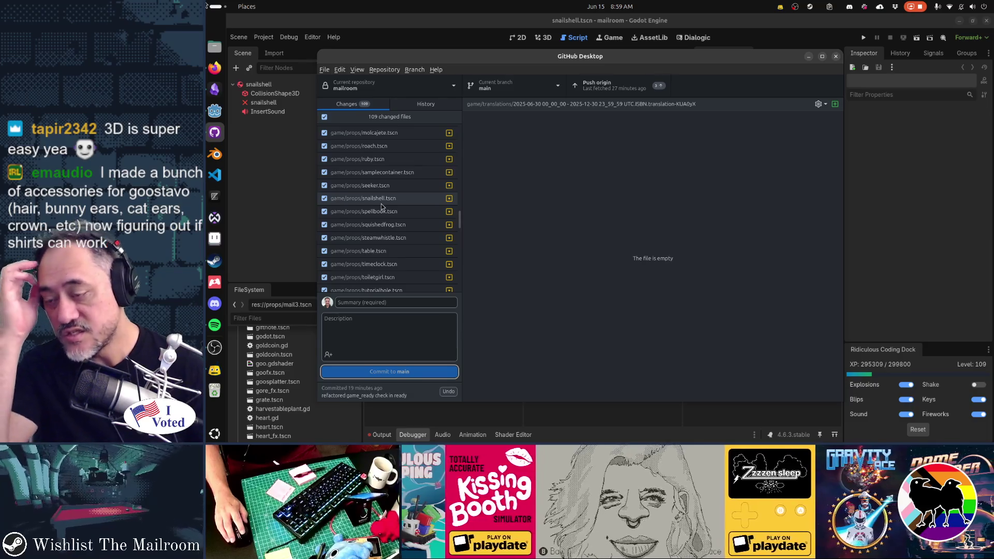
{"action": "scroll", "coordinate": [382, 206], "scroll_direction": "down", "scroll_amount": 1}
{"action": "scroll", "coordinate": [275, 357], "scroll_direction": "down", "scroll_amount": 3}
{"action": "left_click", "coordinate": [274, 345]}
Open the wood.tscn prop scene from the FileSystem dock.
{"action": "scroll", "coordinate": [276, 361], "scroll_direction": "down", "scroll_amount": 15}
{"action": "scroll", "coordinate": [276, 361], "scroll_direction": "down", "scroll_amount": 20}
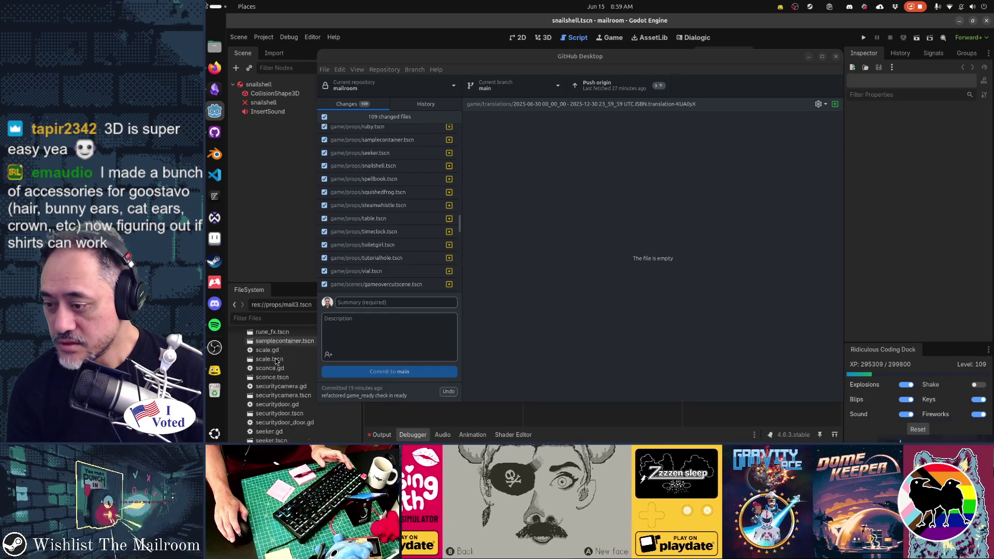
{"action": "scroll", "coordinate": [276, 361], "scroll_direction": "down", "scroll_amount": 20}
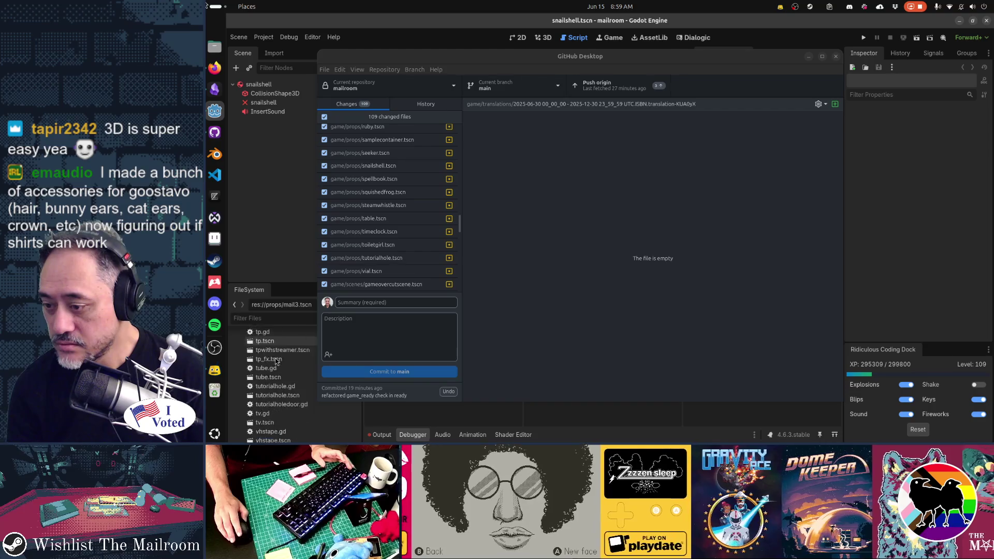
{"action": "scroll", "coordinate": [276, 360], "scroll_direction": "down", "scroll_amount": 5}
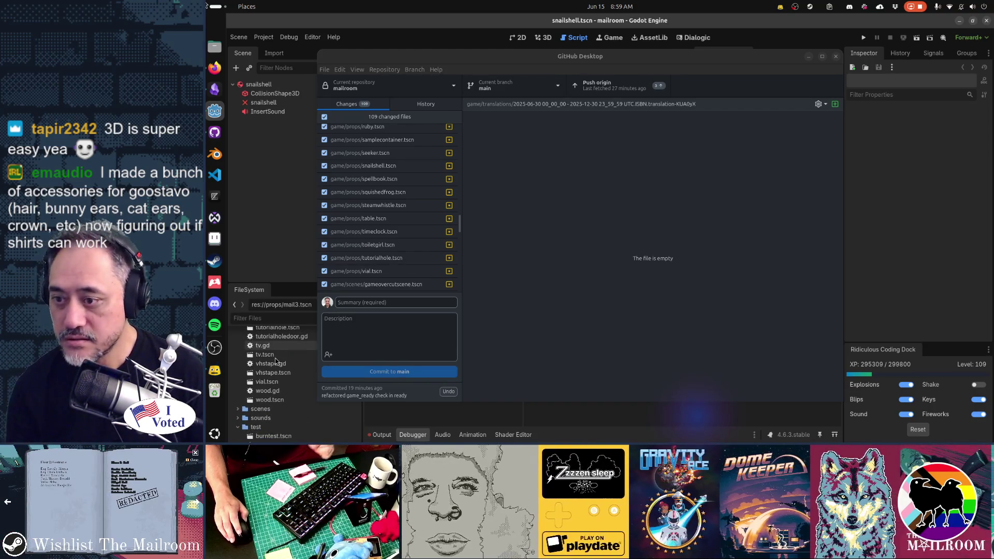
{"action": "double_click", "coordinate": [269, 400]}
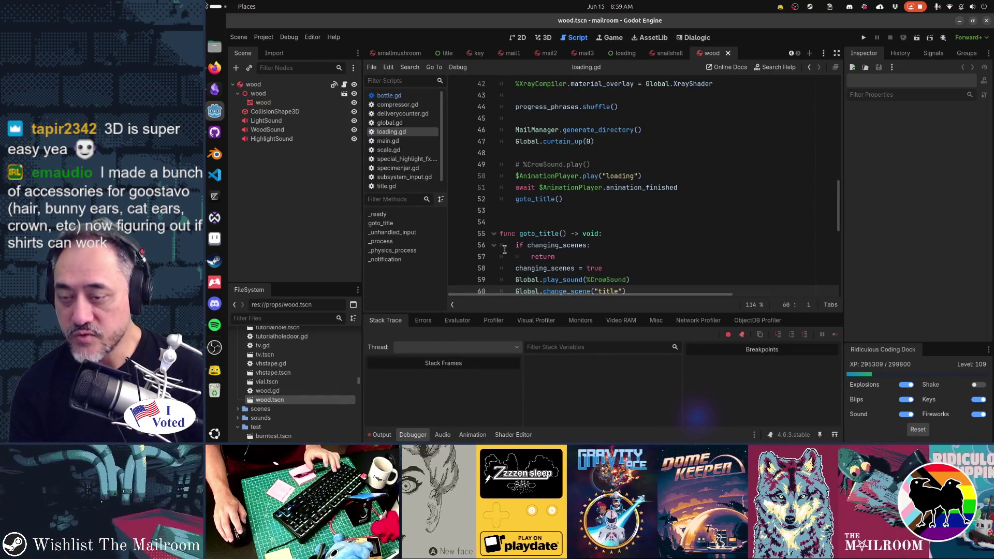
Open vial.tscn and vhstape.tscn, checking them against GitHub Desktop's changed files.
{"action": "key", "text": "alt+Tab"}
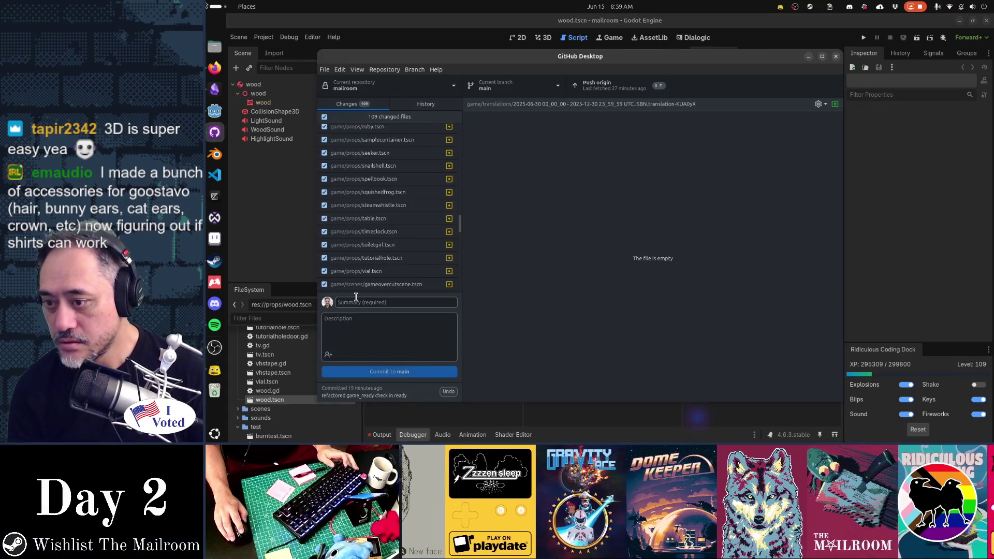
{"action": "scroll", "coordinate": [385, 249], "scroll_direction": "down", "scroll_amount": 2}
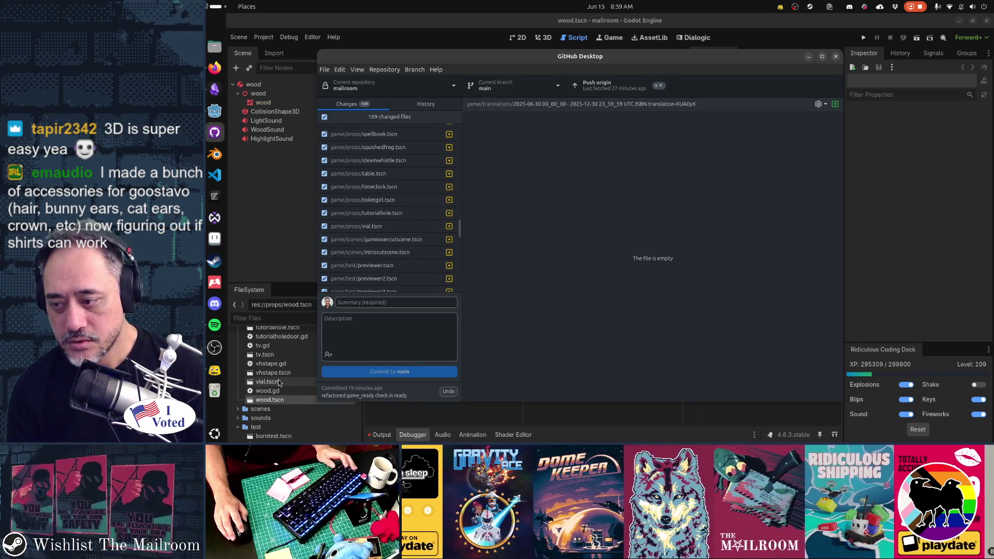
{"action": "double_click", "coordinate": [278, 384]}
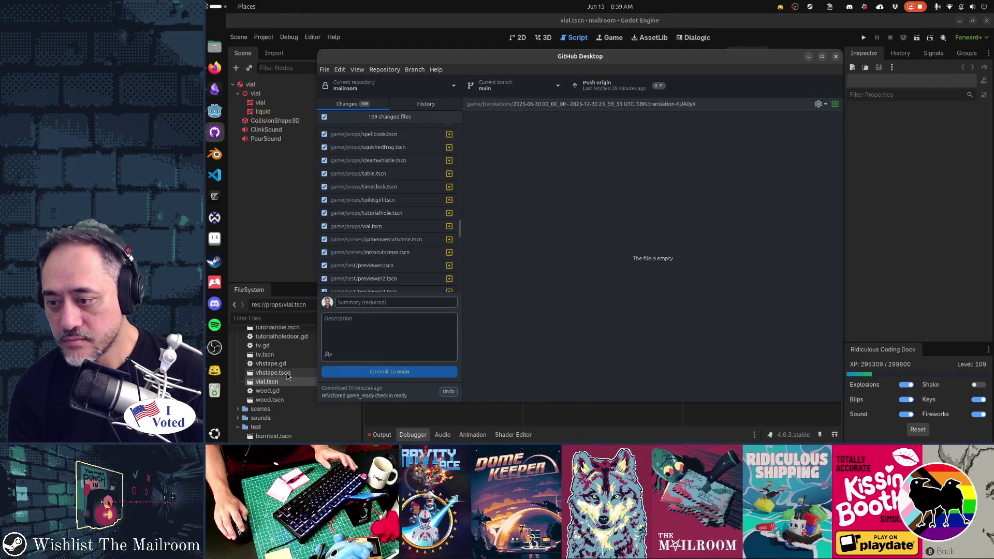
{"action": "double_click", "coordinate": [272, 372]}
{"action": "key", "text": "alt+Tab"}
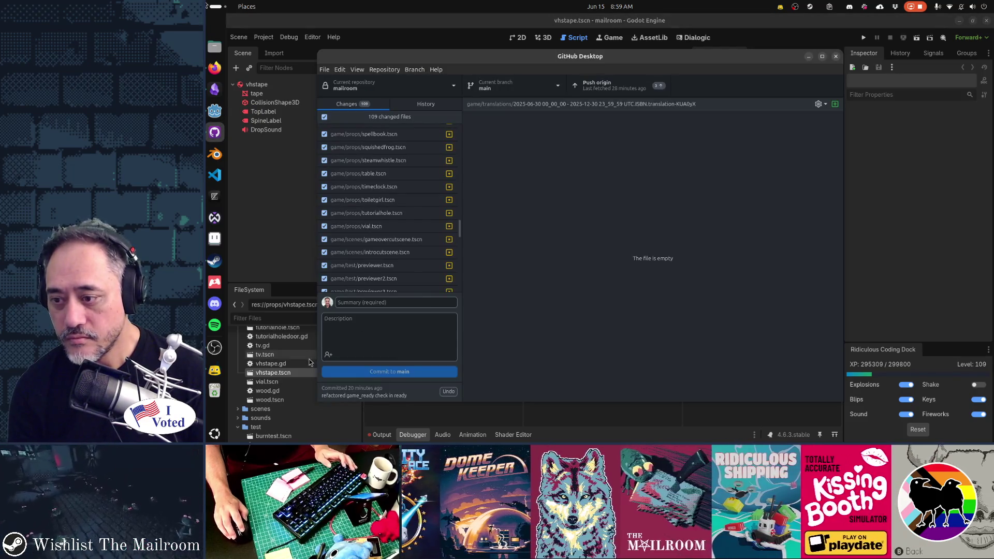
{"action": "scroll", "coordinate": [395, 259], "scroll_direction": "up", "scroll_amount": 5}
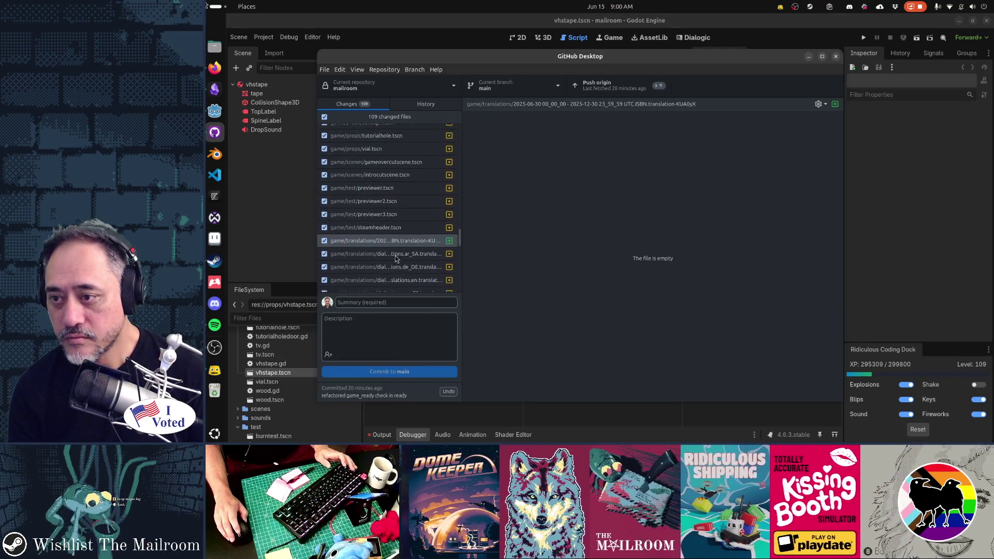
{"action": "scroll", "coordinate": [395, 258], "scroll_direction": "up", "scroll_amount": 3}
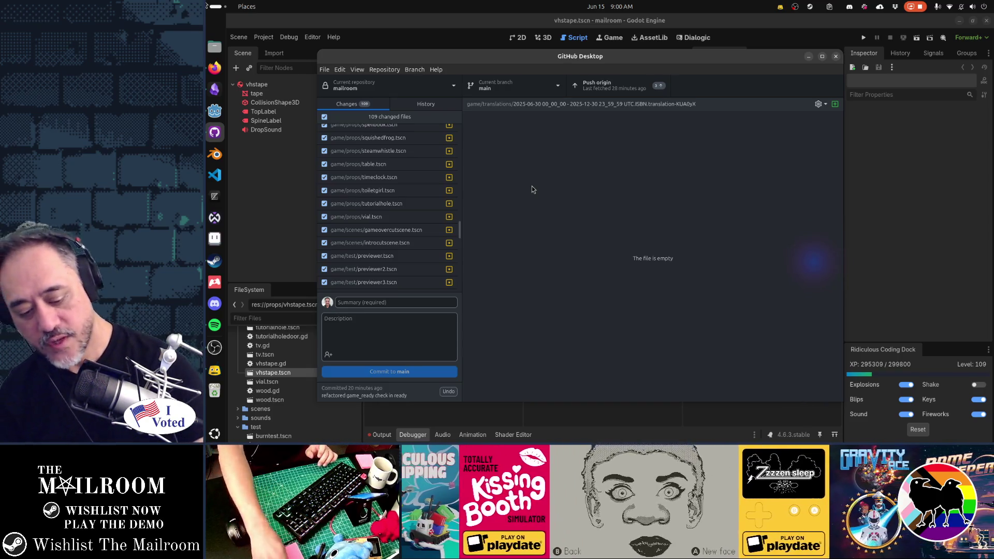
Open frog.tscn through quick resource search and switch to the 3D view.
{"action": "left_click", "coordinate": [757, 26]}
{"action": "key", "text": "shift+alt+o"}
{"action": "type", "text": "frog"}
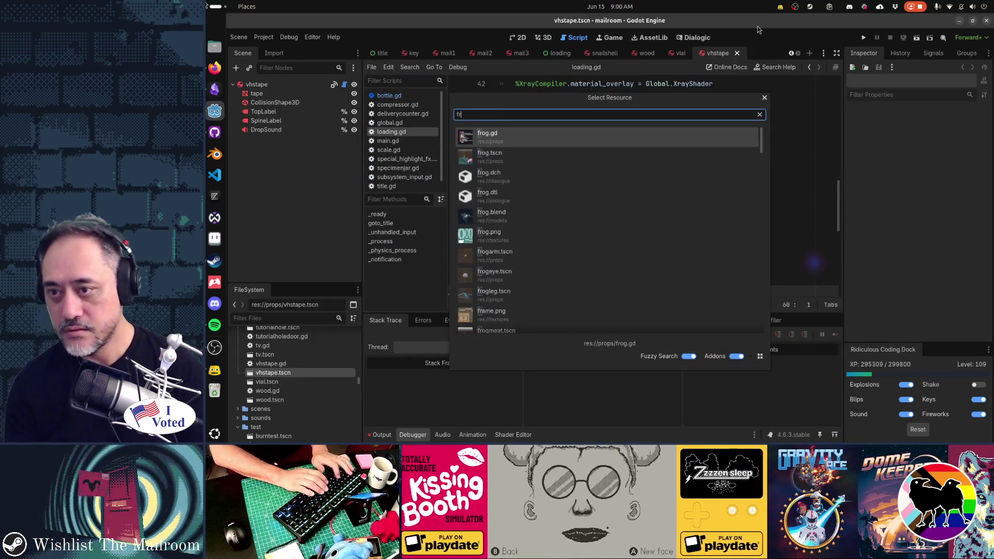
{"action": "key", "text": "Down"}
{"action": "key", "text": "Return"}
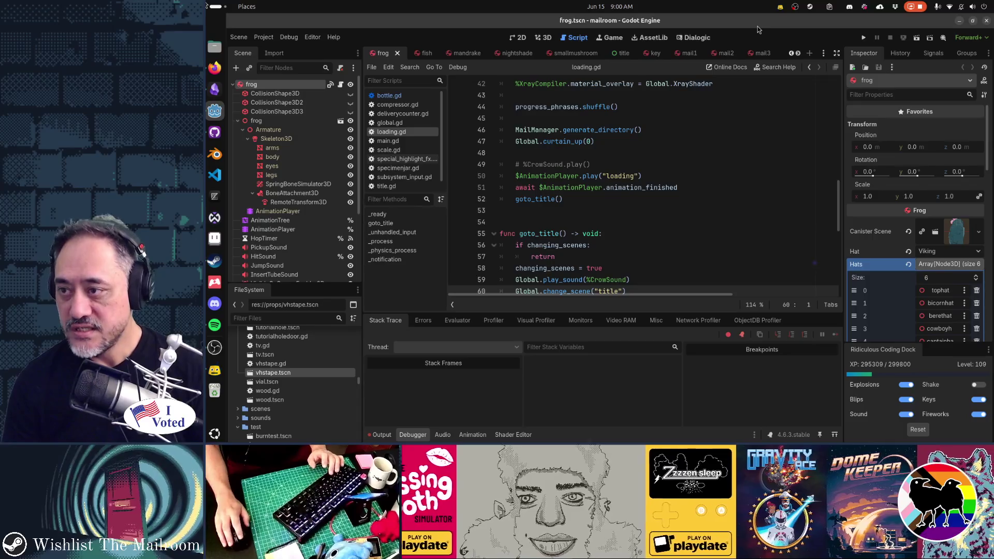
{"action": "key", "text": "ctrl+F2"}
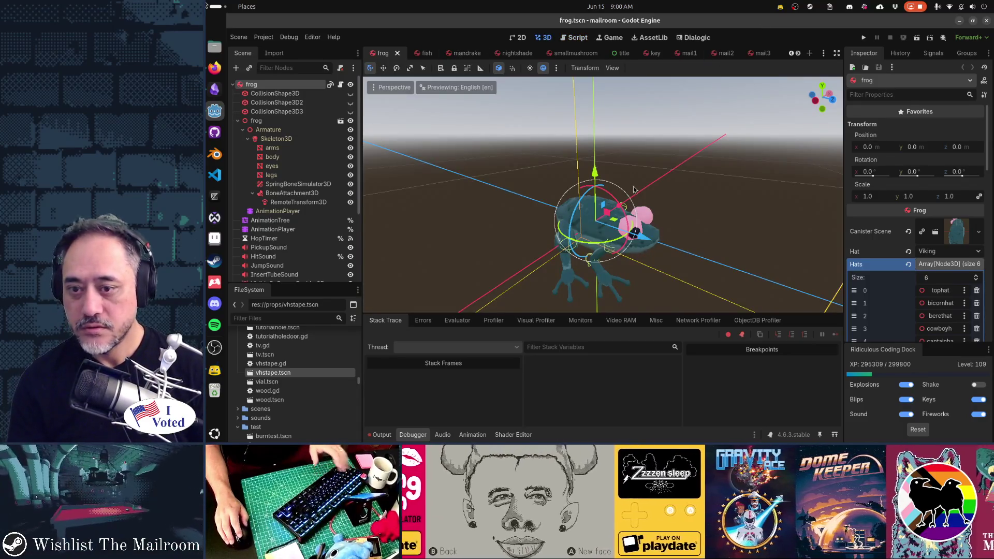
Check the BoneAttachment3D on the head bone, then select AnimationPlayer to show the carry tracks.
{"action": "mouse_move", "coordinate": [599, 222]}
{"action": "left_mouse_down"}
{"action": "mouse_move", "coordinate": [628, 166]}
{"action": "mouse_move", "coordinate": [677, 188]}
{"action": "left_mouse_up"}
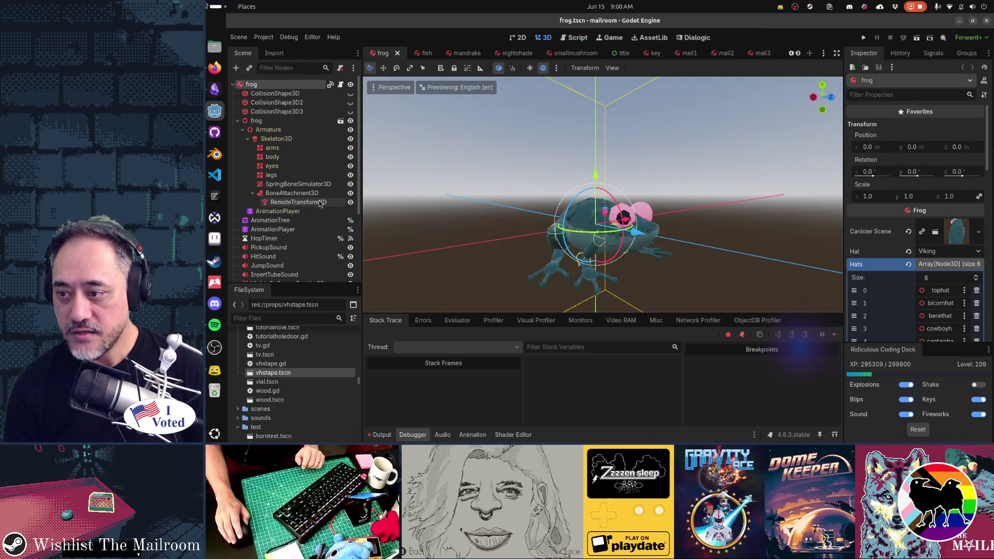
{"action": "scroll", "coordinate": [320, 204], "scroll_direction": "down", "scroll_amount": 3}
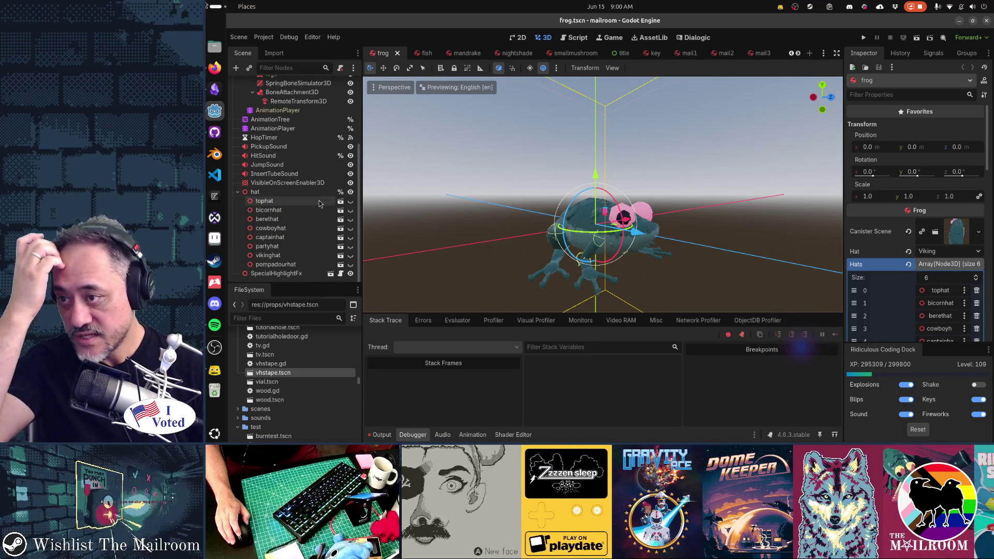
{"action": "scroll", "coordinate": [319, 200], "scroll_direction": "up", "scroll_amount": 3}
{"action": "left_click", "coordinate": [312, 170]}
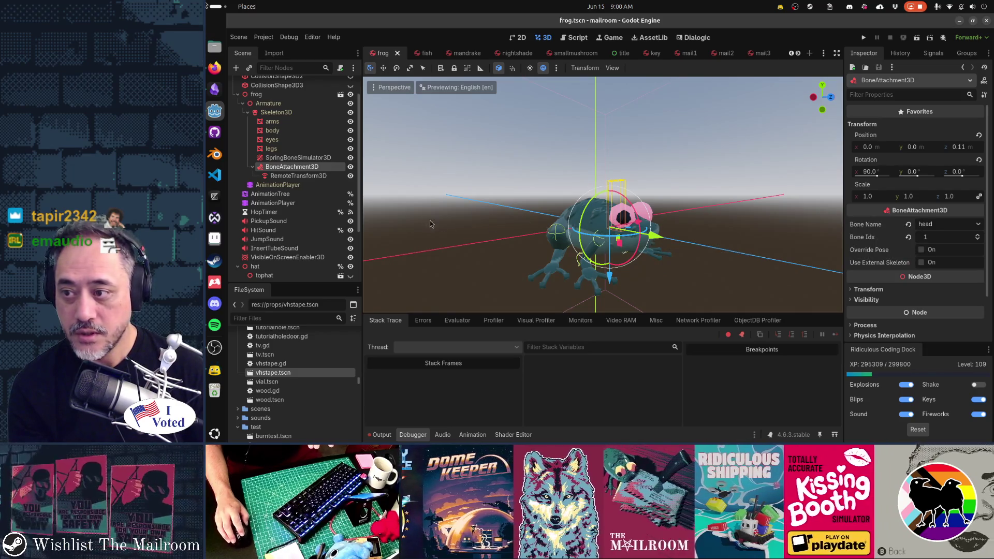
{"action": "left_click", "coordinate": [293, 185]}
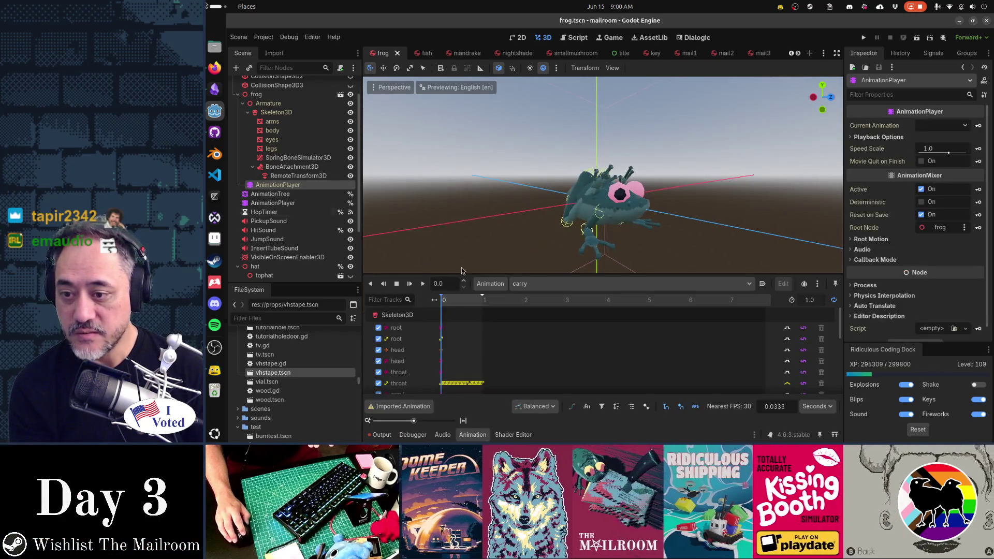
Preview the hop animation, zooming the timeline and scrubbing to 0.2667 seconds.
{"action": "left_click", "coordinate": [559, 285]}
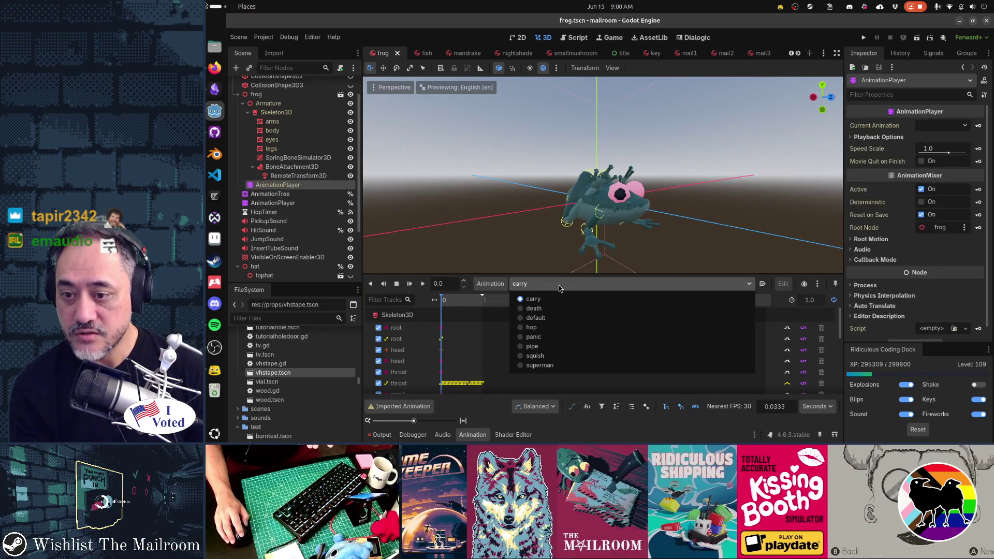
{"action": "left_click", "coordinate": [557, 332]}
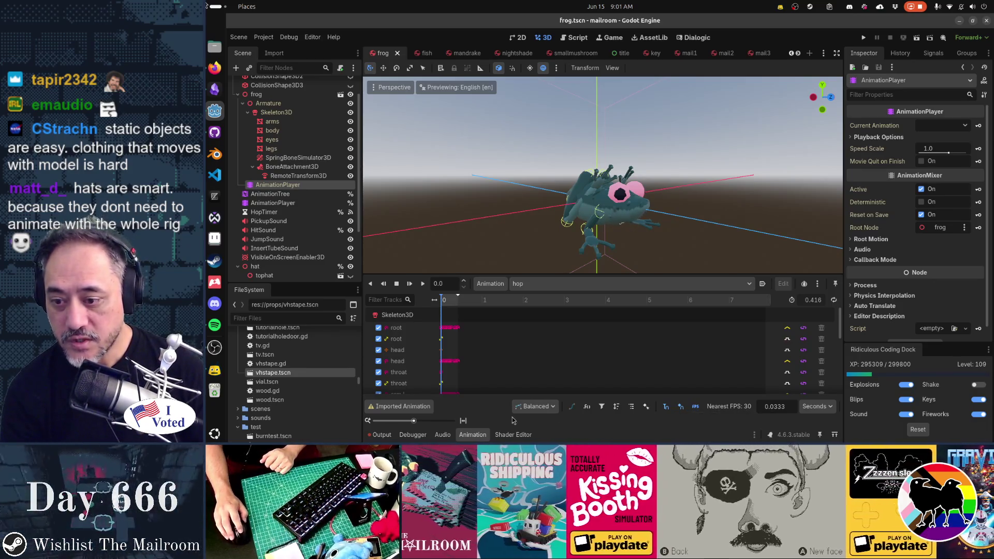
{"action": "left_click_drag", "start_coordinate": [413, 420], "coordinate": [429, 421]}
{"action": "left_click", "coordinate": [478, 305]}
{"action": "left_click_drag", "start_coordinate": [479, 306], "coordinate": [595, 311]}
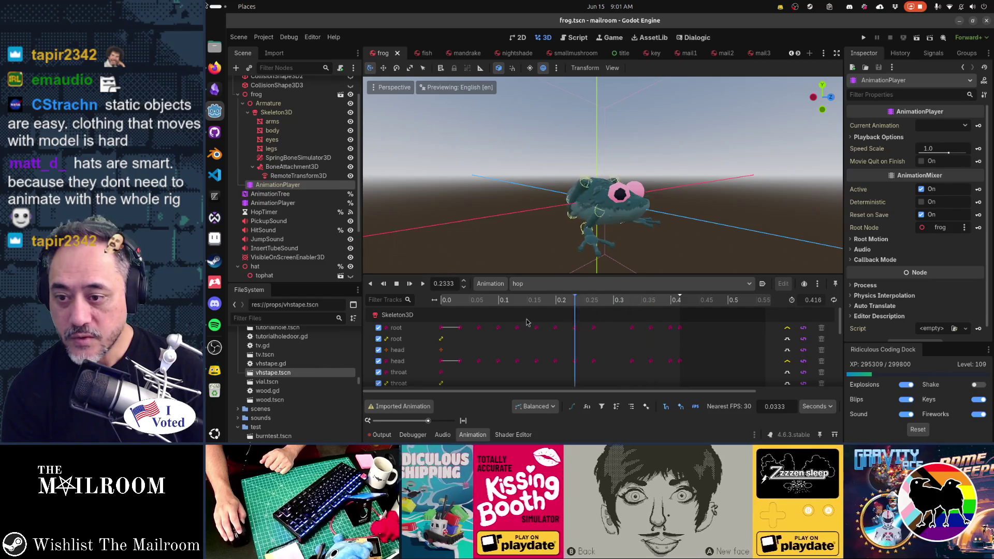
Preview panic and death, then return to carry at 0.0333 seconds.
{"action": "left_click", "coordinate": [532, 284]}
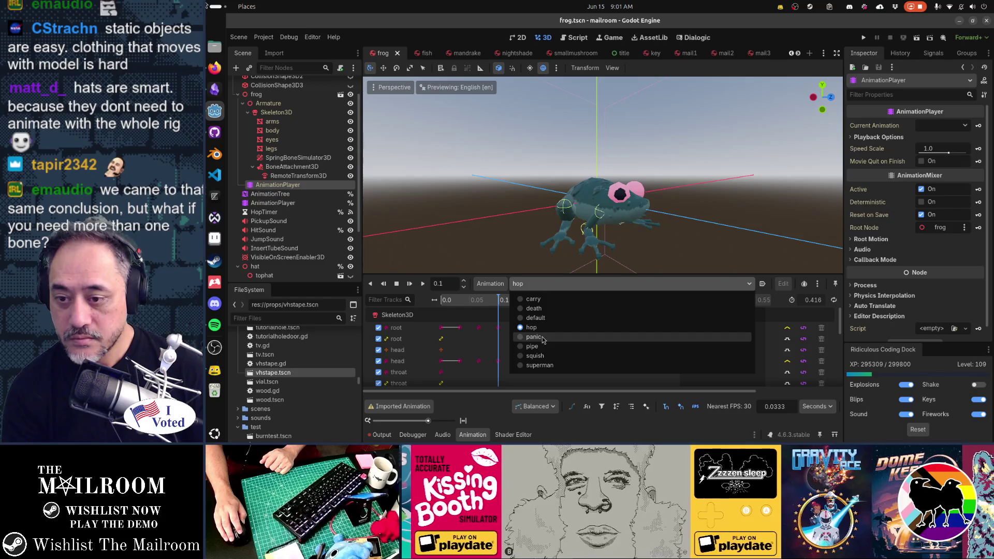
{"action": "left_click", "coordinate": [543, 339]}
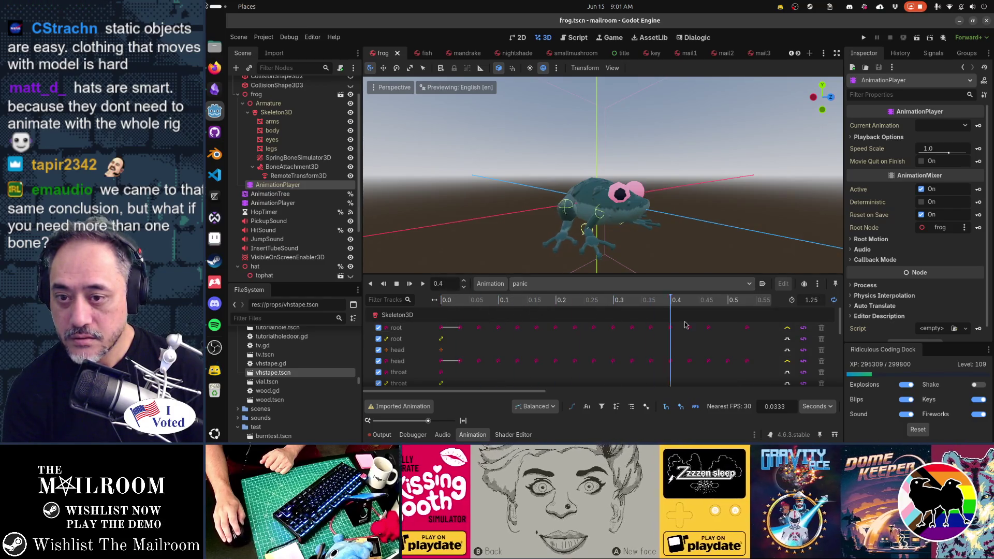
{"action": "left_click", "coordinate": [520, 284]}
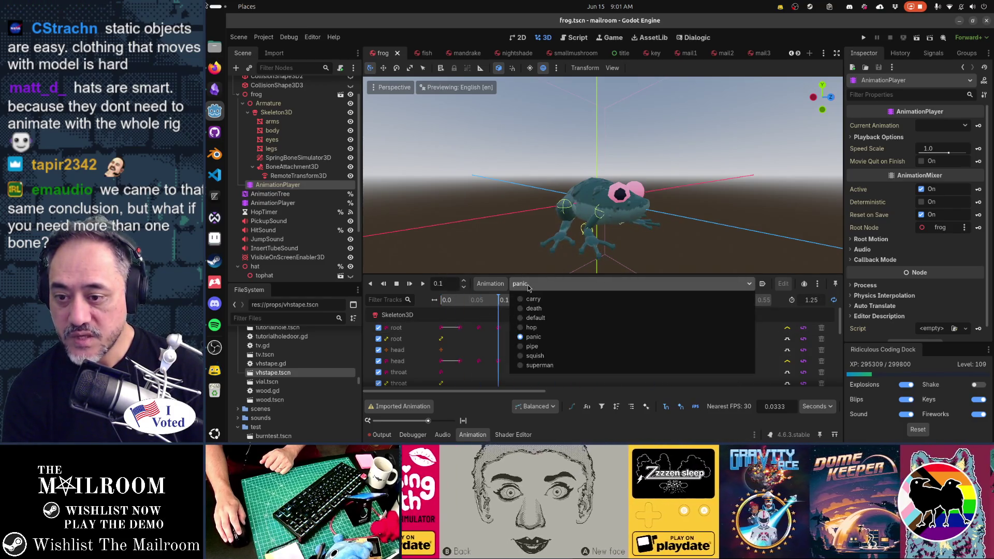
{"action": "left_click", "coordinate": [530, 310]}
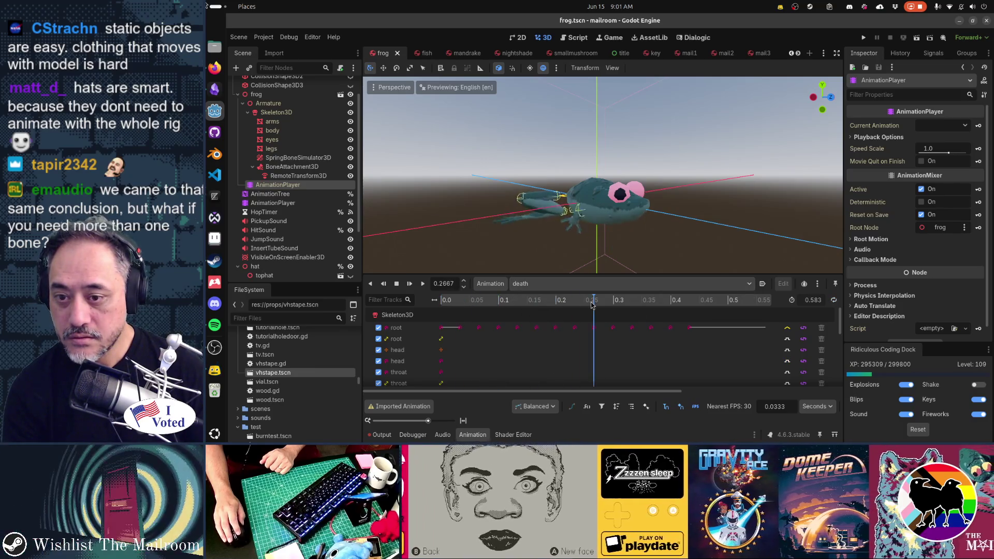
{"action": "left_click", "coordinate": [521, 284]}
{"action": "left_click", "coordinate": [524, 302]}
{"action": "left_click", "coordinate": [454, 301]}
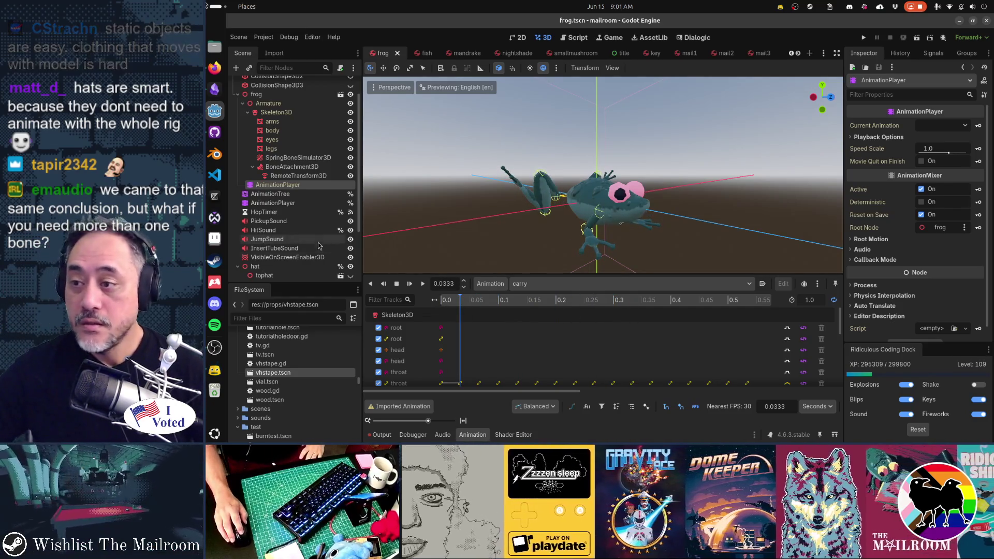
{"action": "left_click", "coordinate": [292, 167]}
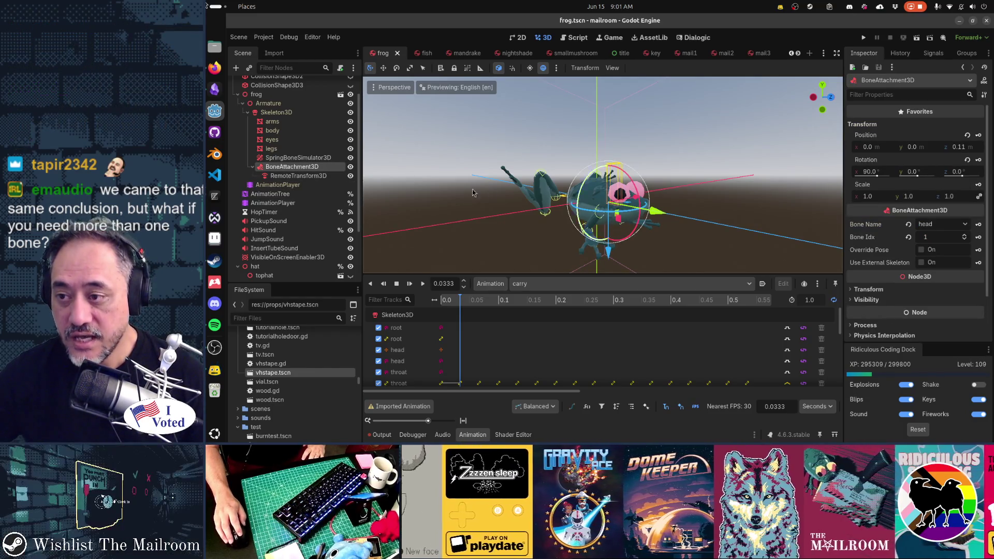
Inspect the head-bone attachment's RemoteTransform3D targeting the hat, then select the hat node.
{"action": "left_click", "coordinate": [324, 177]}
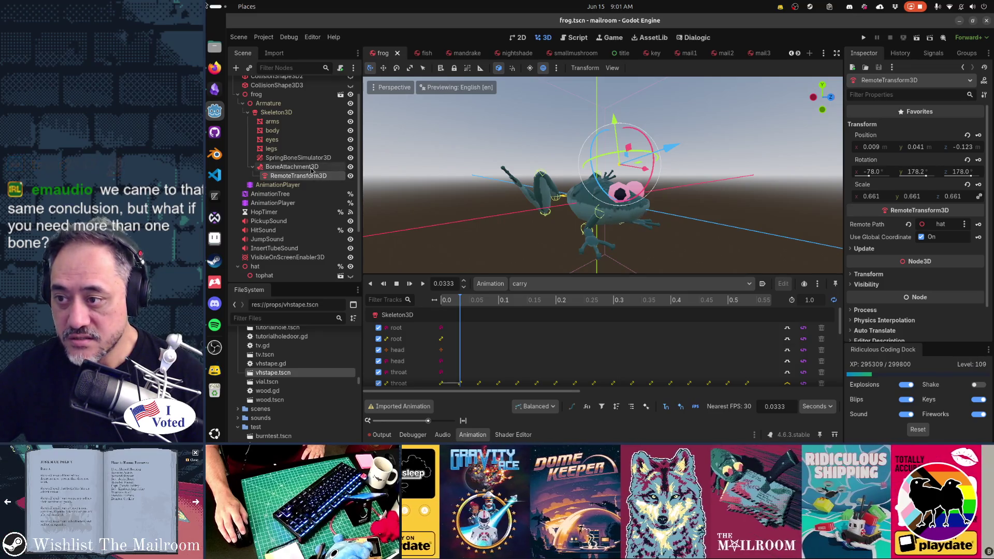
{"action": "left_click", "coordinate": [311, 168]}
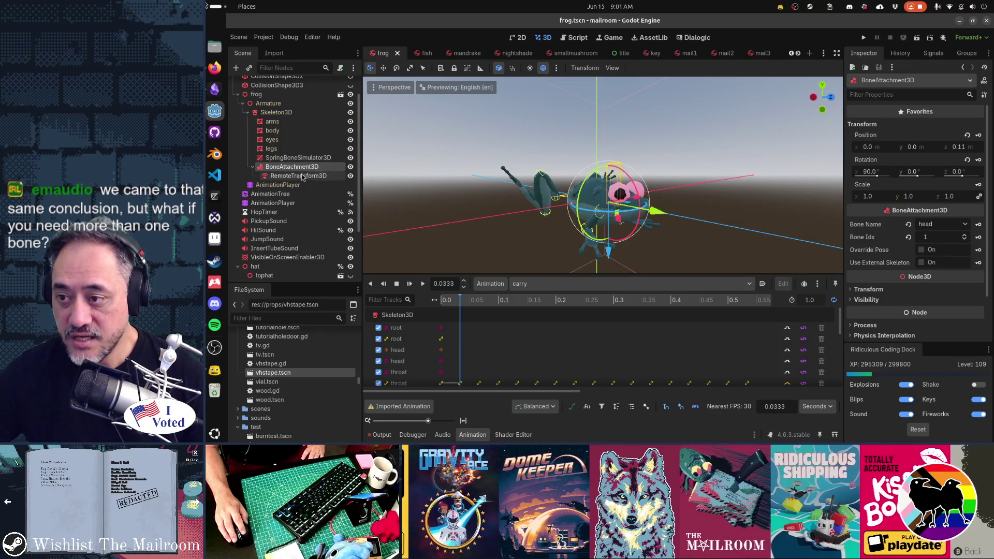
{"action": "left_click", "coordinate": [303, 176]}
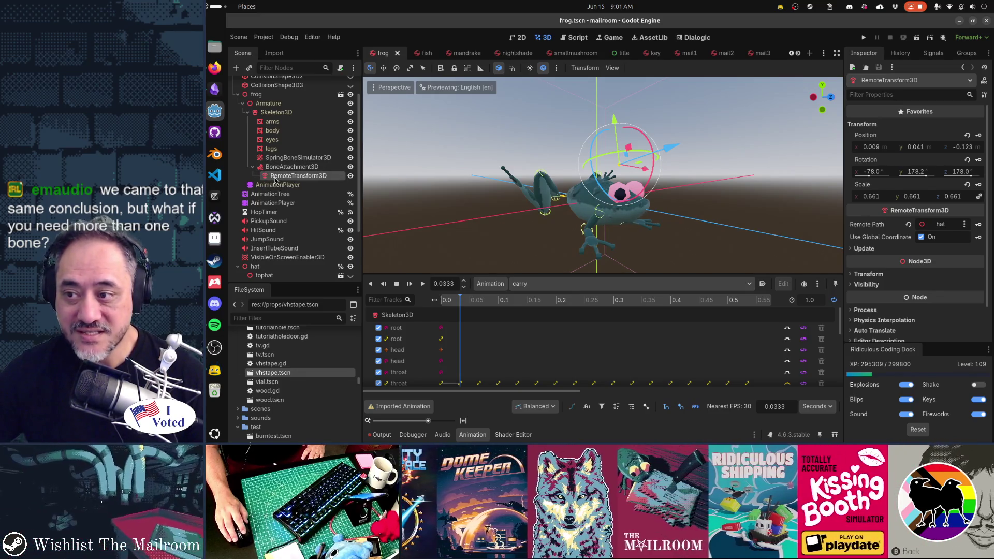
{"action": "scroll", "coordinate": [294, 196], "scroll_direction": "down", "scroll_amount": 3}
{"action": "left_click", "coordinate": [270, 192]}
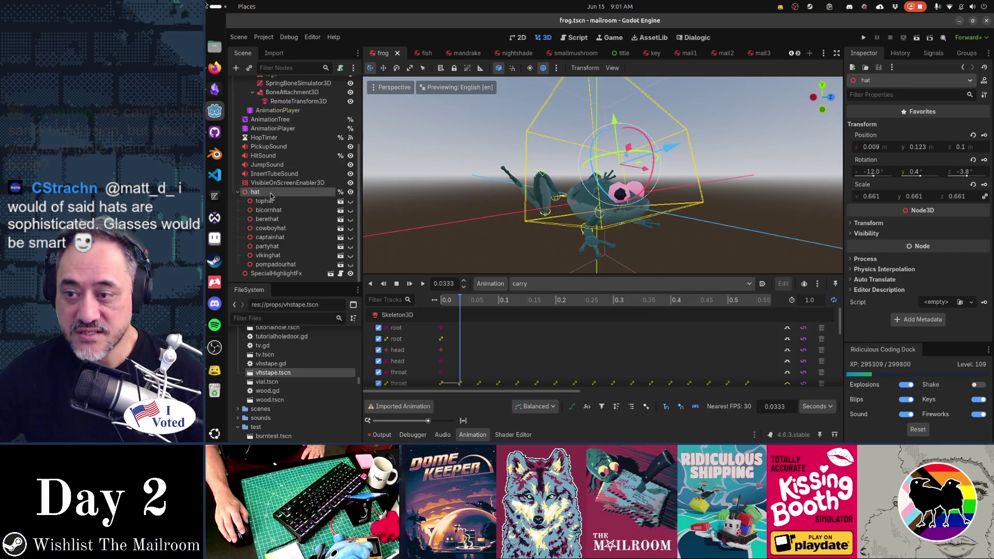
Make bicornhat visible and hide cowboyhat under the hat node, then select the root frog node.
{"action": "left_click", "coordinate": [351, 210]}
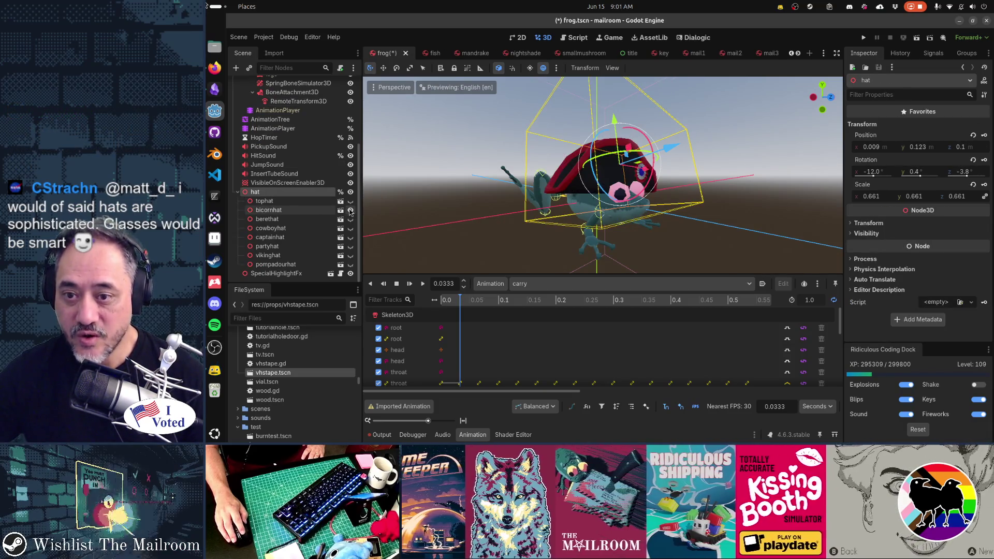
{"action": "left_click", "coordinate": [351, 211]}
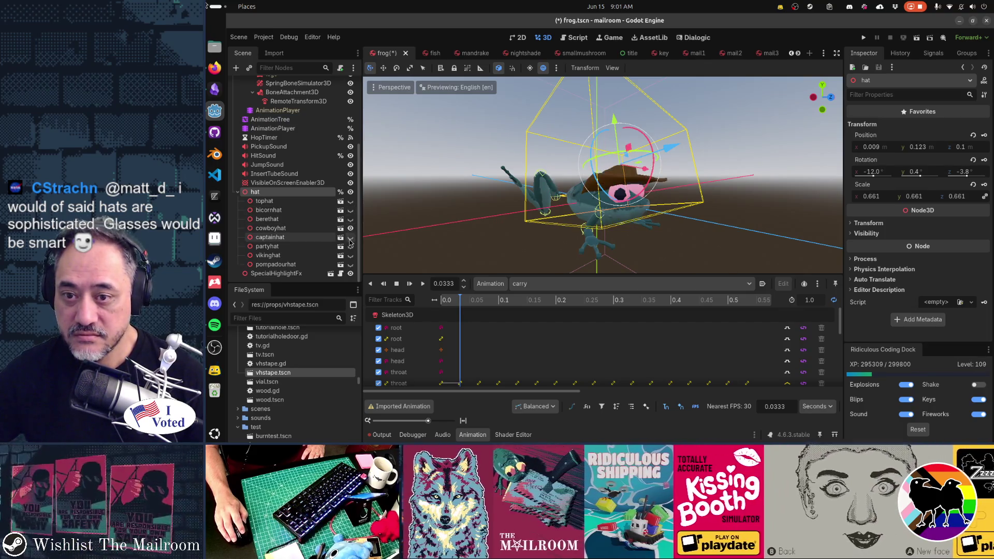
{"action": "left_click", "coordinate": [351, 229]}
{"action": "left_click", "coordinate": [350, 211]}
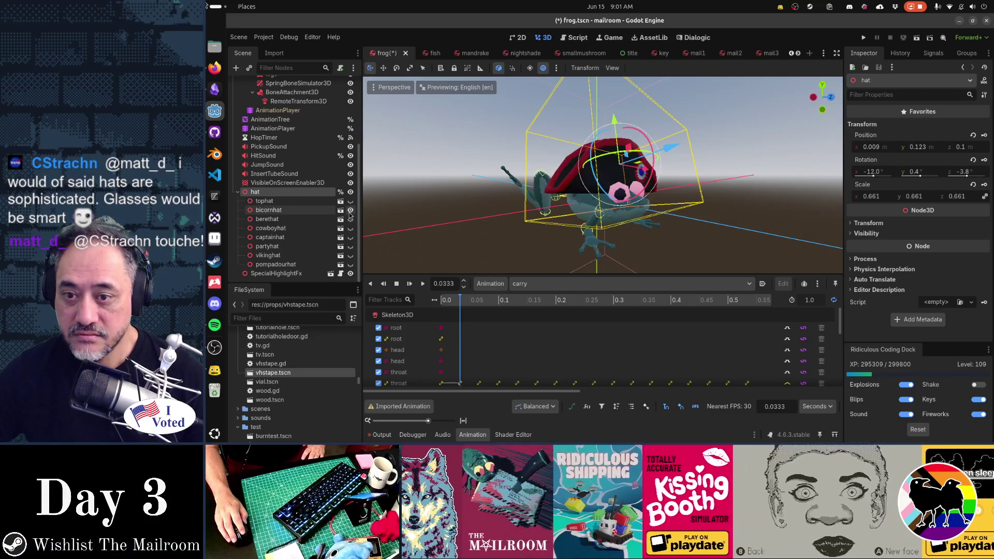
{"action": "scroll", "coordinate": [631, 208], "scroll_direction": "up", "scroll_amount": 3}
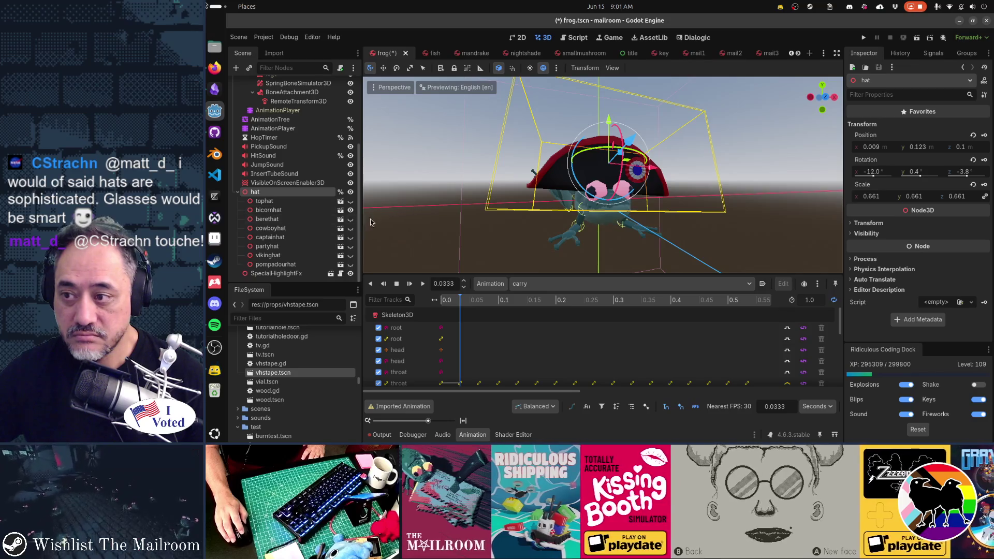
{"action": "scroll", "coordinate": [314, 178], "scroll_direction": "up", "scroll_amount": 5}
{"action": "left_click", "coordinate": [252, 84]}
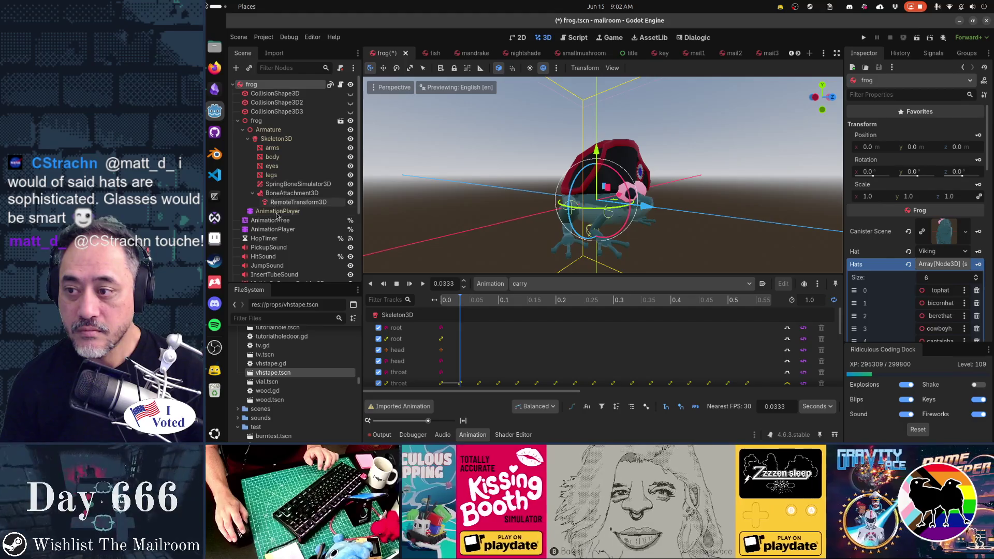
Set the AnimationTree's Transition Request to panic and orbit closer to watch the hat move.
{"action": "left_click", "coordinate": [273, 229]}
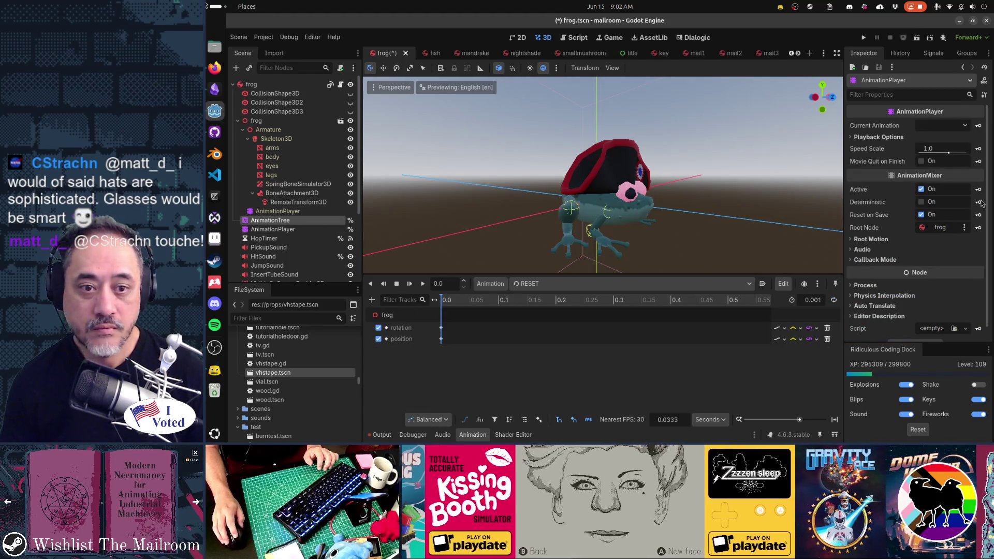
{"action": "left_click", "coordinate": [964, 196]}
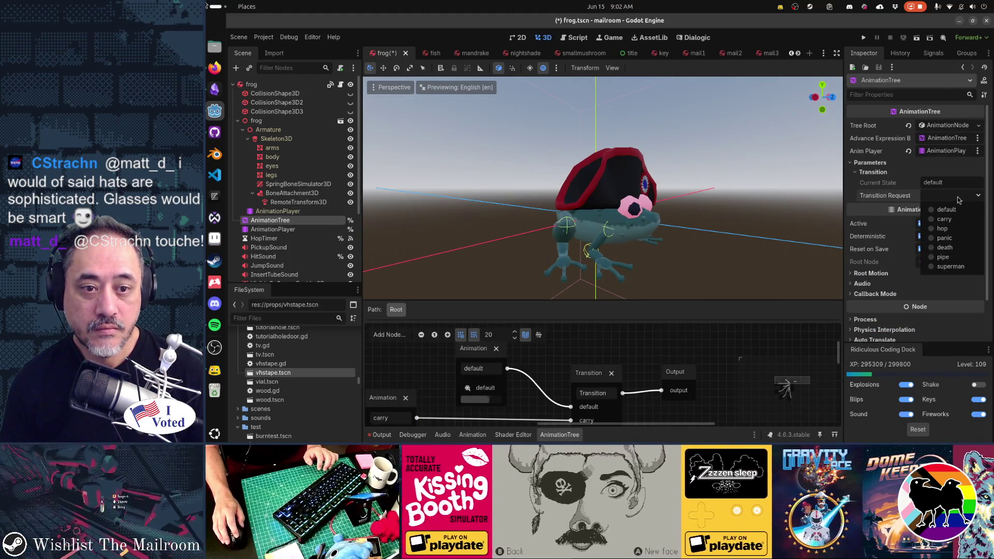
{"action": "left_click", "coordinate": [954, 226]}
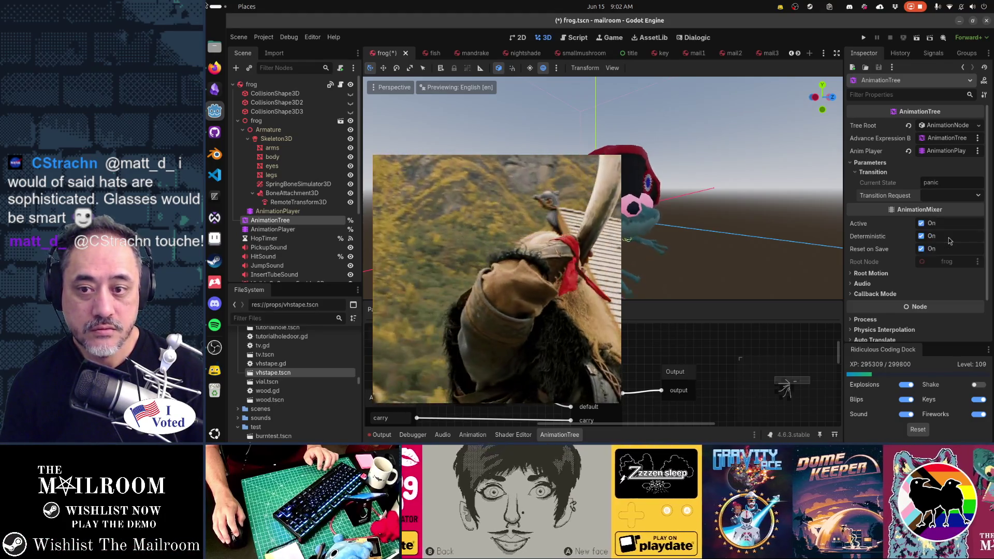
{"action": "mouse_move", "coordinate": [652, 243]}
{"action": "left_mouse_down"}
{"action": "mouse_move", "coordinate": [675, 249]}
{"action": "mouse_move", "coordinate": [697, 211]}
{"action": "mouse_move", "coordinate": [706, 238]}
{"action": "mouse_move", "coordinate": [660, 269]}
{"action": "mouse_move", "coordinate": [634, 256]}
{"action": "mouse_move", "coordinate": [655, 240]}
{"action": "left_mouse_up"}
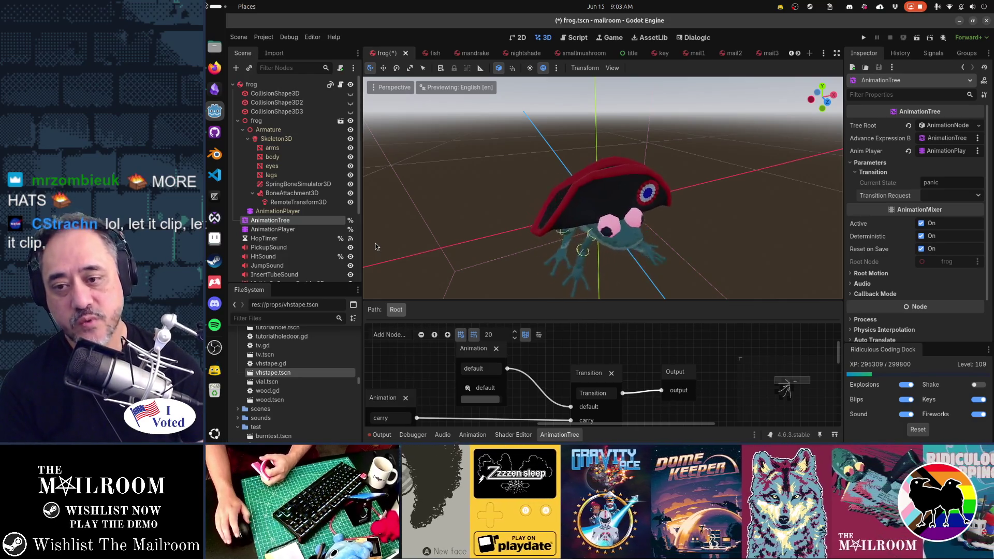
{"action": "mouse_move", "coordinate": [473, 240]}
{"action": "left_mouse_down"}
{"action": "mouse_move", "coordinate": [674, 213]}
{"action": "mouse_move", "coordinate": [616, 203]}
{"action": "mouse_move", "coordinate": [681, 232]}
{"action": "mouse_move", "coordinate": [688, 222]}
{"action": "mouse_move", "coordinate": [678, 212]}
{"action": "left_mouse_up"}
{"action": "scroll", "coordinate": [678, 210], "scroll_direction": "up", "scroll_amount": 2}
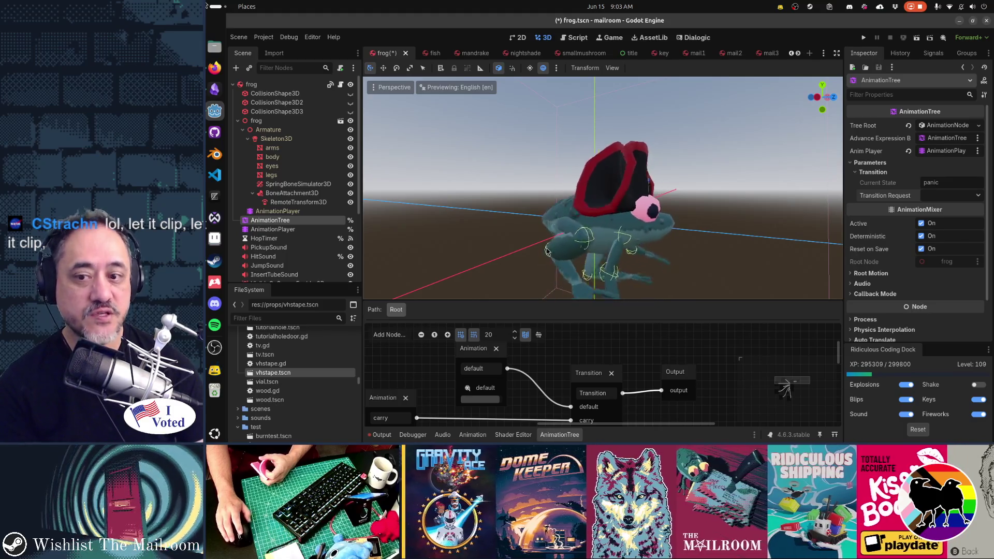
{"action": "left_click_drag", "start_coordinate": [505, 226], "coordinate": [681, 213]}
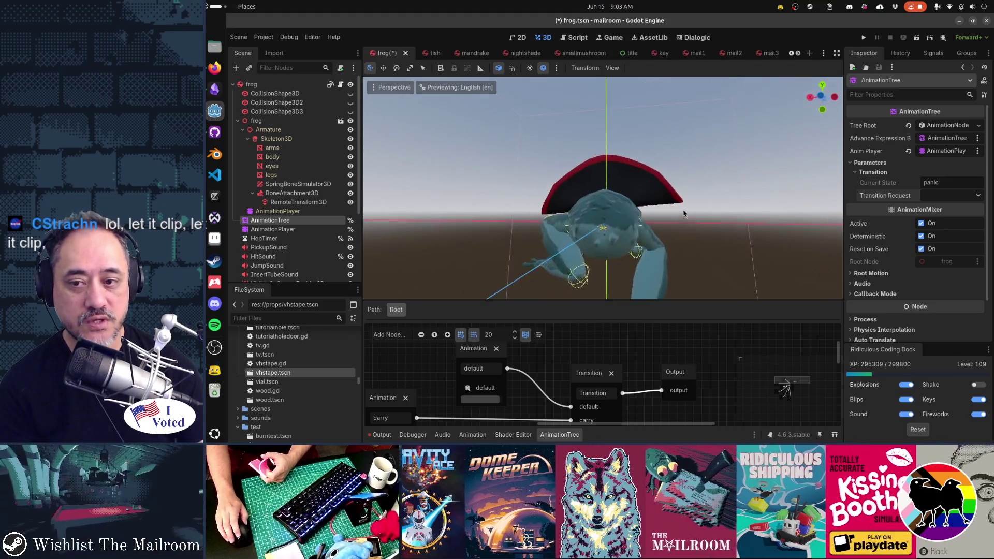
{"action": "scroll", "coordinate": [637, 209], "scroll_direction": "up", "scroll_amount": 3}
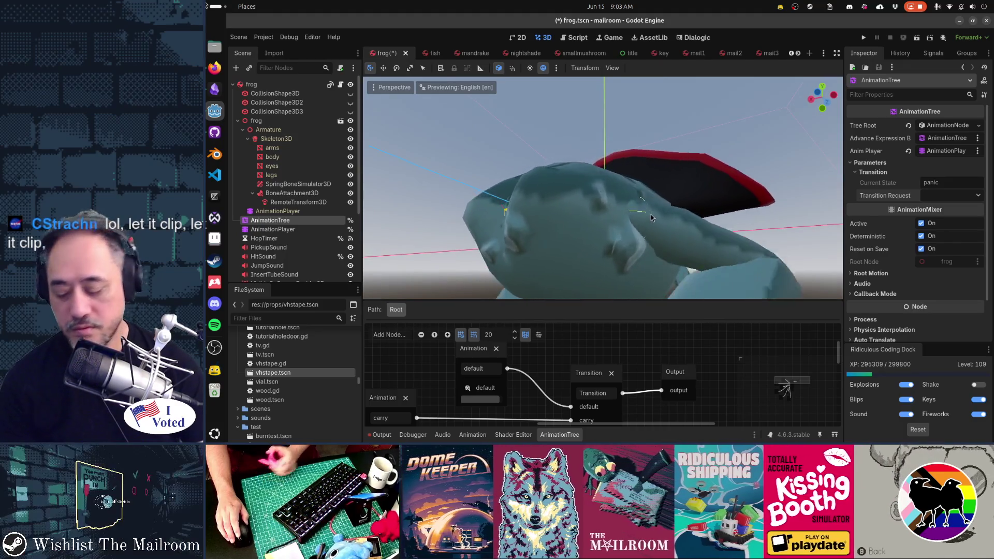
{"action": "mouse_move", "coordinate": [651, 214]}
{"action": "left_mouse_down"}
{"action": "mouse_move", "coordinate": [653, 189]}
{"action": "mouse_move", "coordinate": [663, 201]}
{"action": "left_mouse_up"}
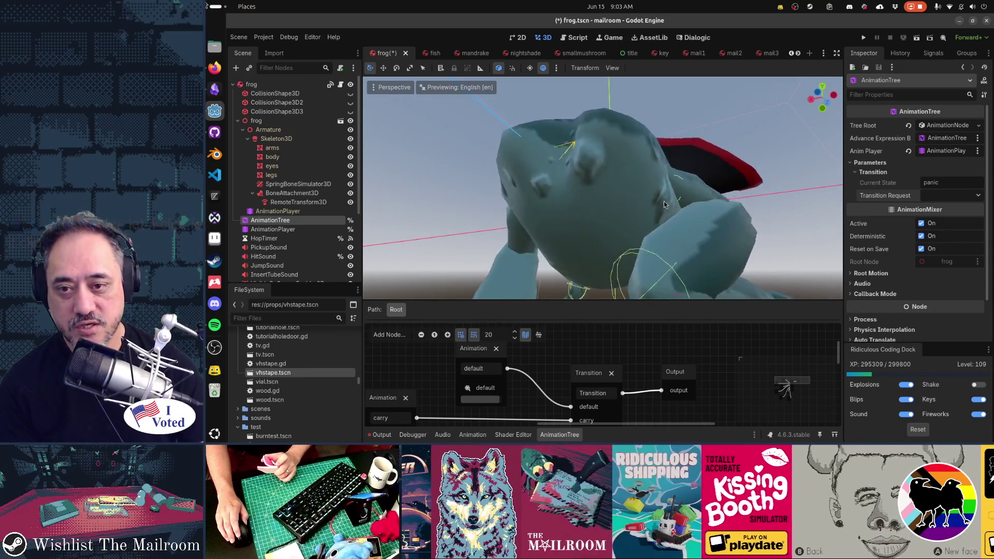
{"action": "mouse_move", "coordinate": [664, 201]}
{"action": "left_mouse_down"}
{"action": "mouse_move", "coordinate": [531, 241]}
{"action": "mouse_move", "coordinate": [539, 227]}
{"action": "left_mouse_up"}
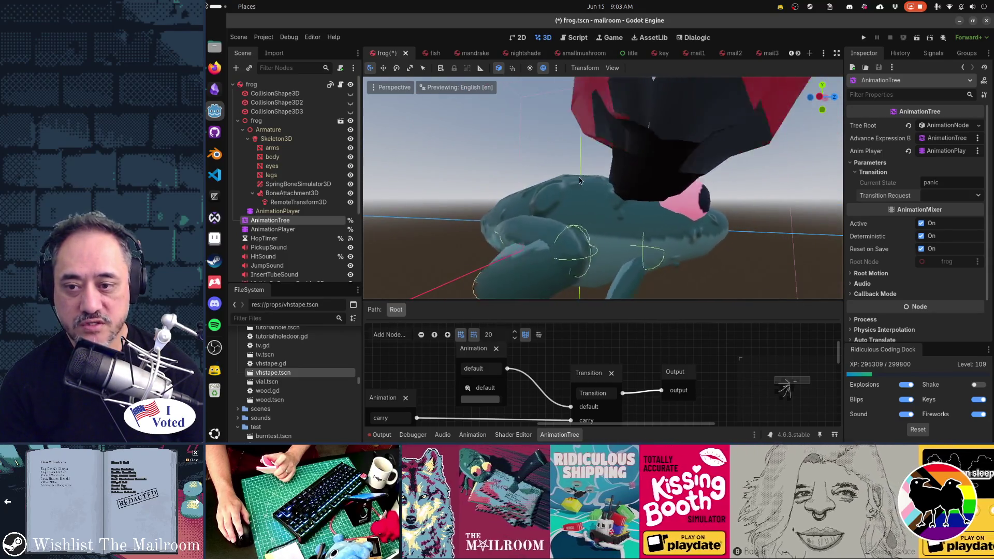